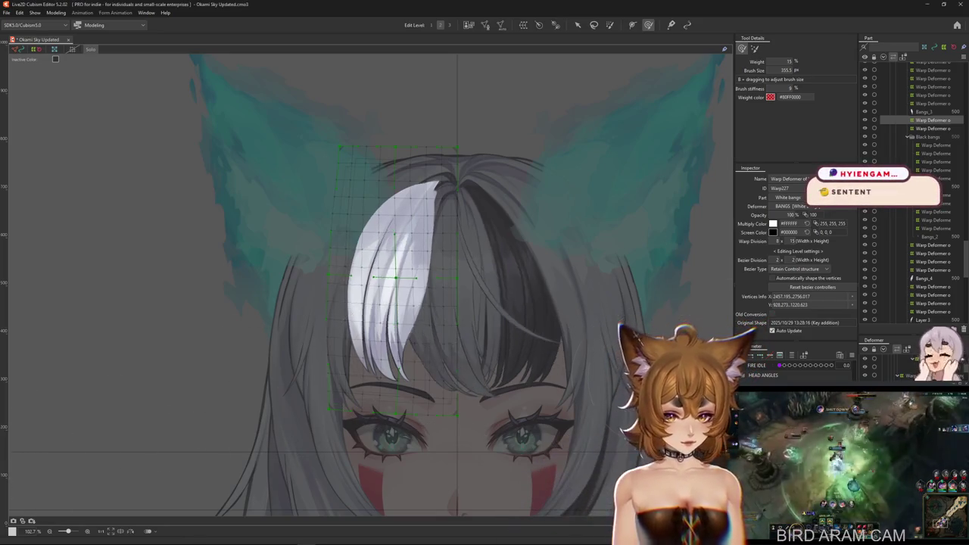
Resize the deform brush and drag the white bangs warp downward to lengthen the strand.
mouse_move(416, 320)
left_mouse_down()
mouse_move(393, 322)
mouse_move(422, 260)
mouse_move(421, 269)
left_mouse_up()
mouse_move(445, 325)
left_mouse_down()
mouse_move(393, 258)
mouse_move(380, 294)
left_mouse_up()
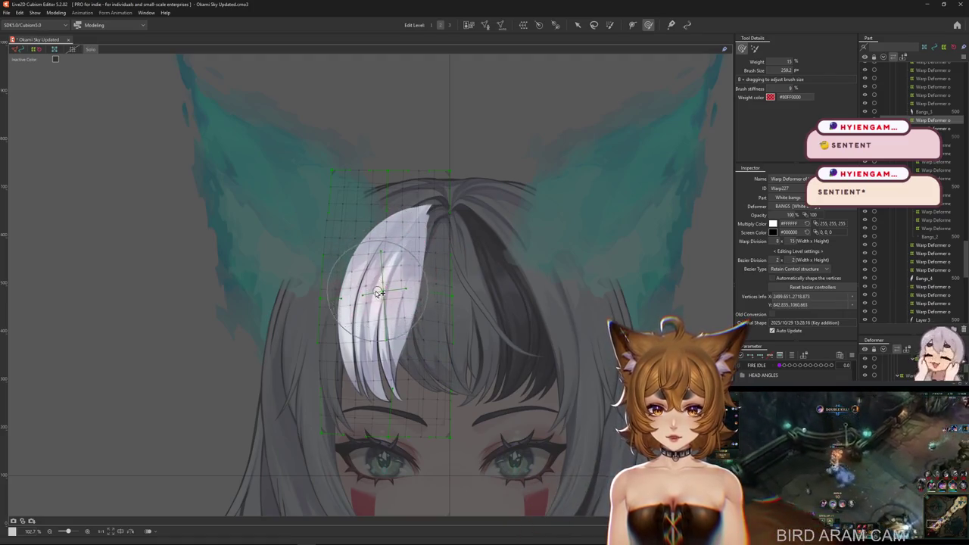
left_click_drag(368, 329, 450, 358)
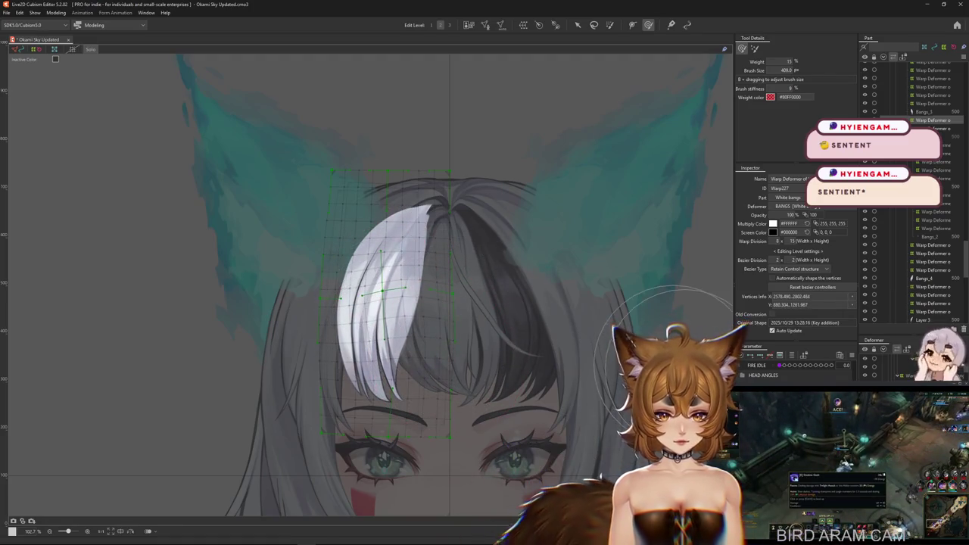
left_click_drag(409, 318, 384, 376)
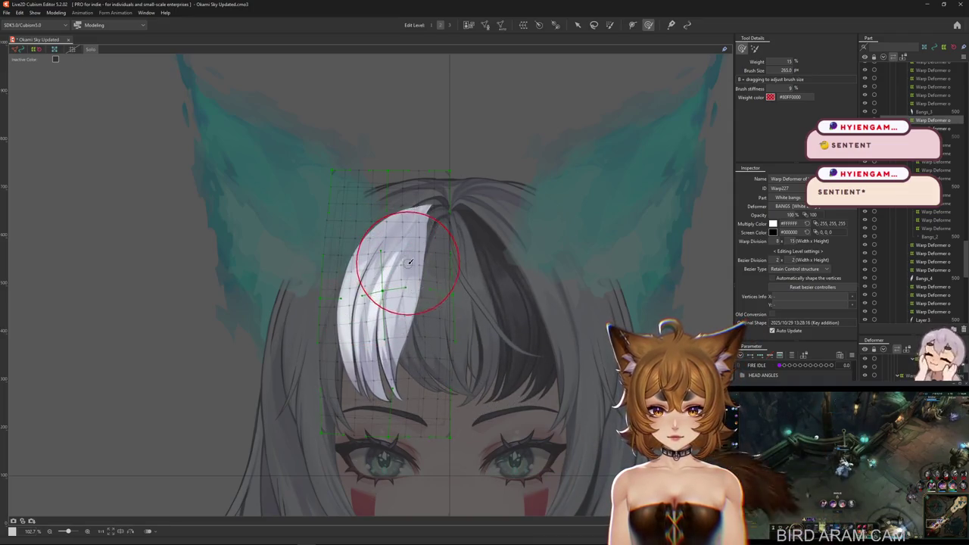
mouse_move(367, 312)
left_mouse_down()
mouse_move(458, 317)
mouse_move(423, 321)
left_mouse_up()
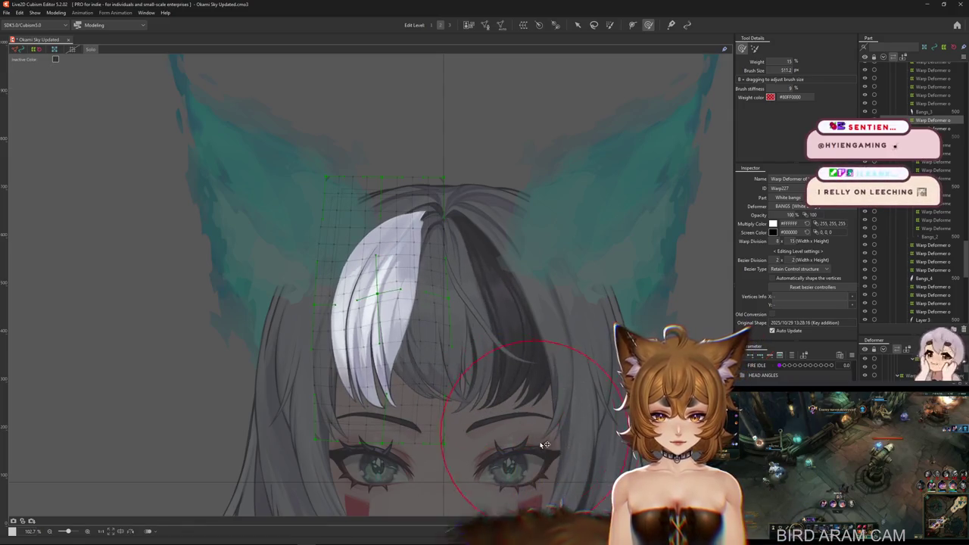
left_click_drag(529, 379, 670, 401)
mouse_move(377, 291)
left_mouse_down()
mouse_move(379, 303)
mouse_move(479, 355)
mouse_move(392, 336)
left_mouse_up()
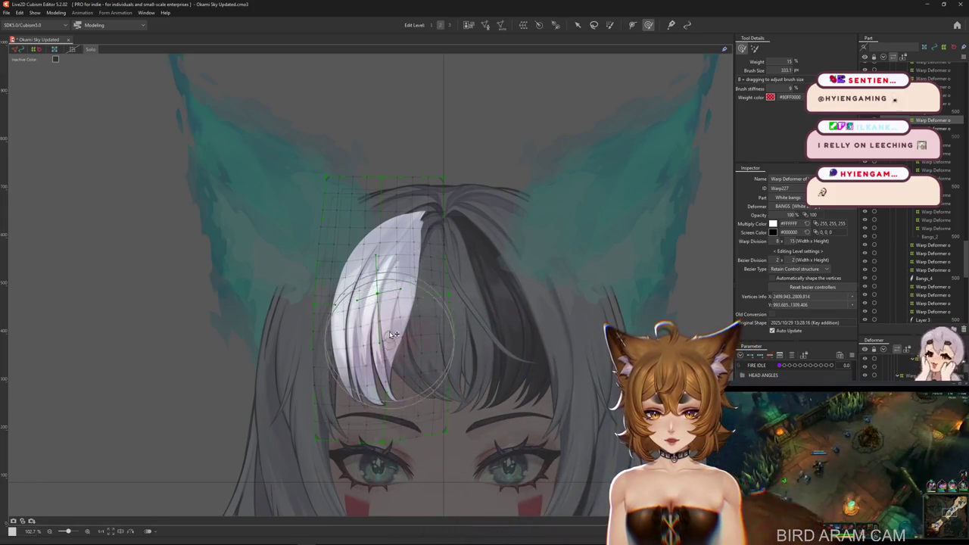
mouse_move(394, 296)
left_mouse_down()
mouse_move(422, 297)
mouse_move(469, 344)
mouse_move(454, 311)
mouse_move(416, 356)
left_mouse_up()
mouse_move(416, 318)
left_mouse_down()
mouse_move(411, 352)
mouse_move(355, 311)
left_mouse_up()
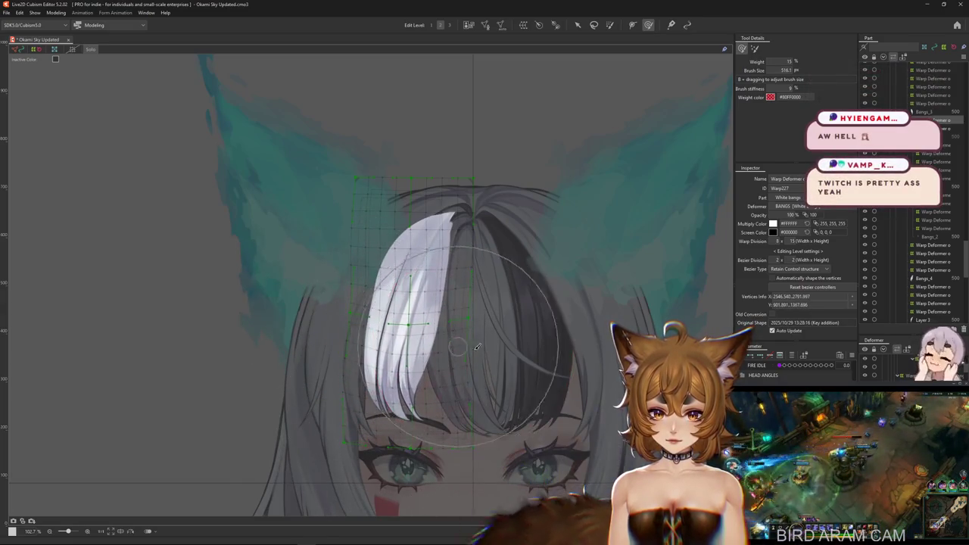
mouse_move(466, 380)
left_mouse_down()
mouse_move(453, 350)
mouse_move(445, 352)
left_mouse_up()
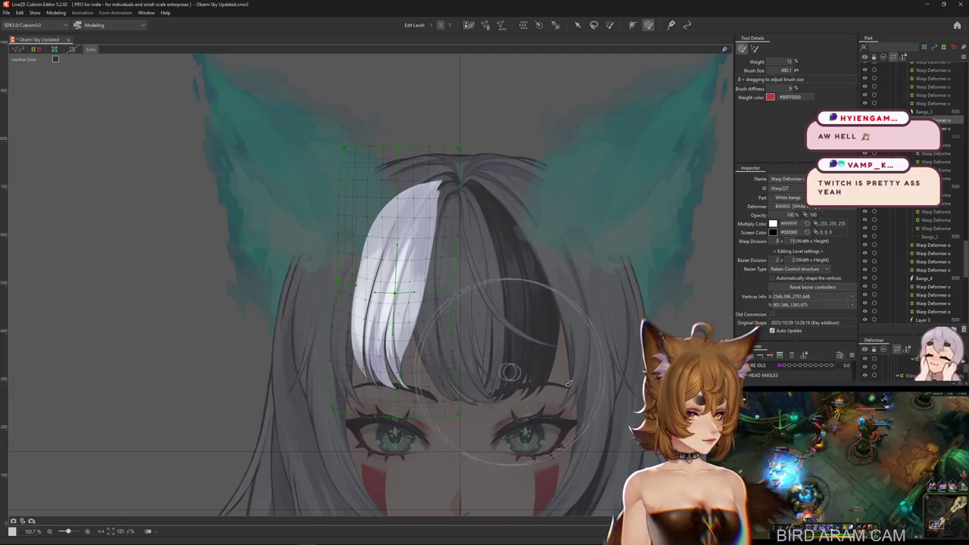
Refine and smooth the white bang strand's curve over the forehead into its final shape.
key("Escape")
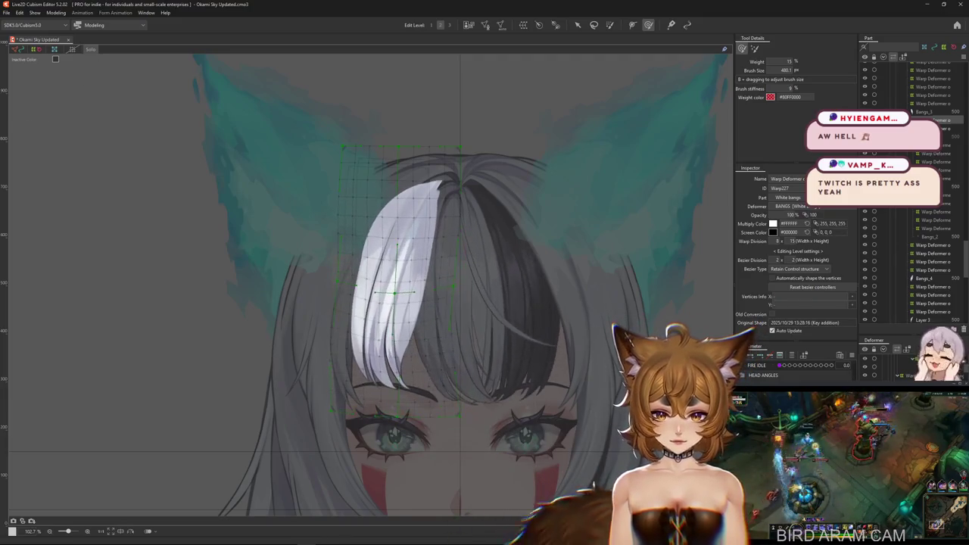
left_click_drag(383, 384, 302, 326)
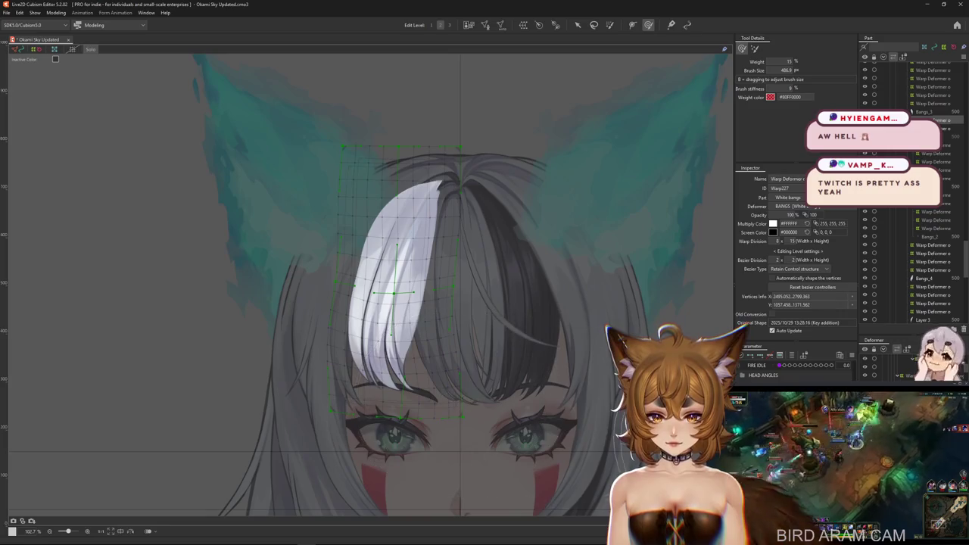
key("Escape")
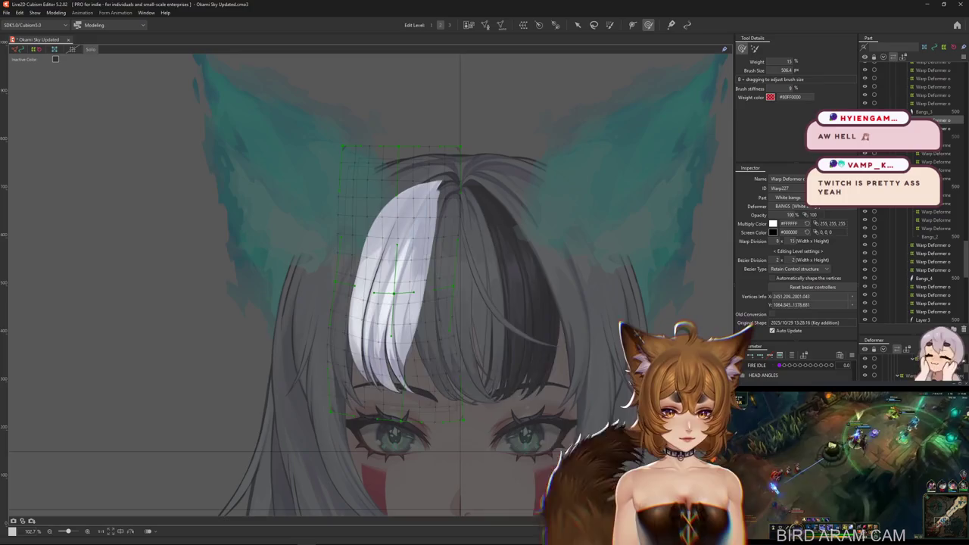
left_click_drag(393, 292, 394, 261)
mouse_move(453, 401)
left_mouse_down()
mouse_move(421, 376)
mouse_move(409, 389)
mouse_move(376, 353)
left_mouse_up()
mouse_move(324, 331)
left_mouse_down()
mouse_move(428, 378)
mouse_move(560, 389)
left_mouse_up()
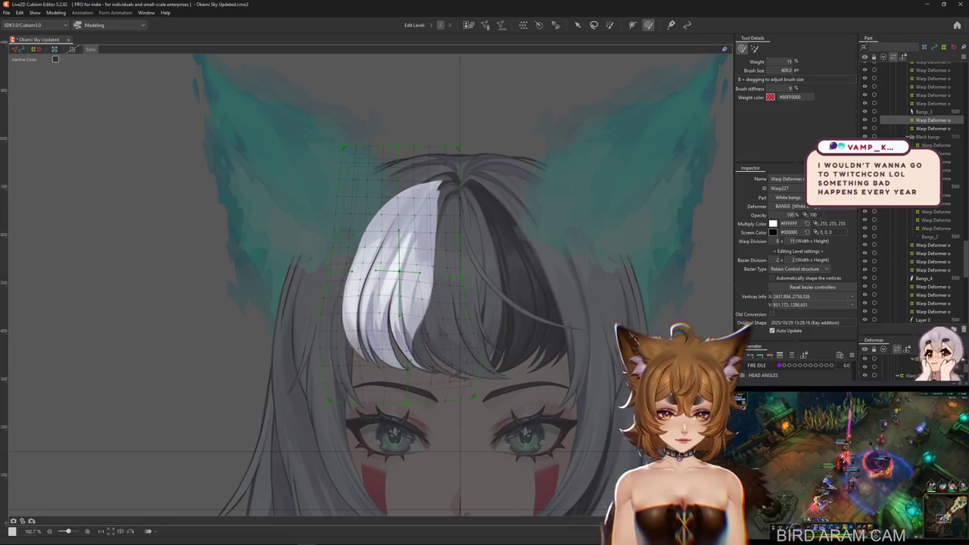
left_click_drag(355, 318, 378, 399)
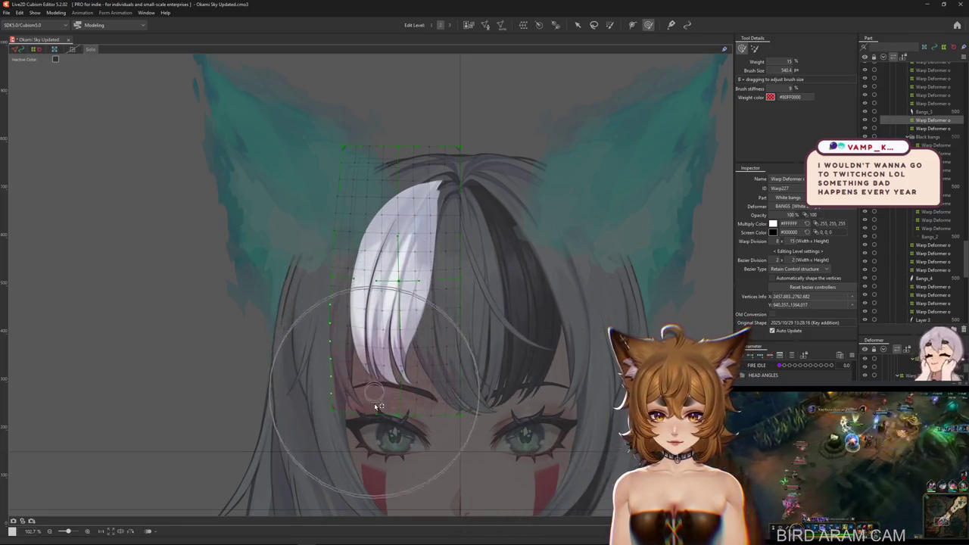
left_click_drag(373, 322, 326, 359)
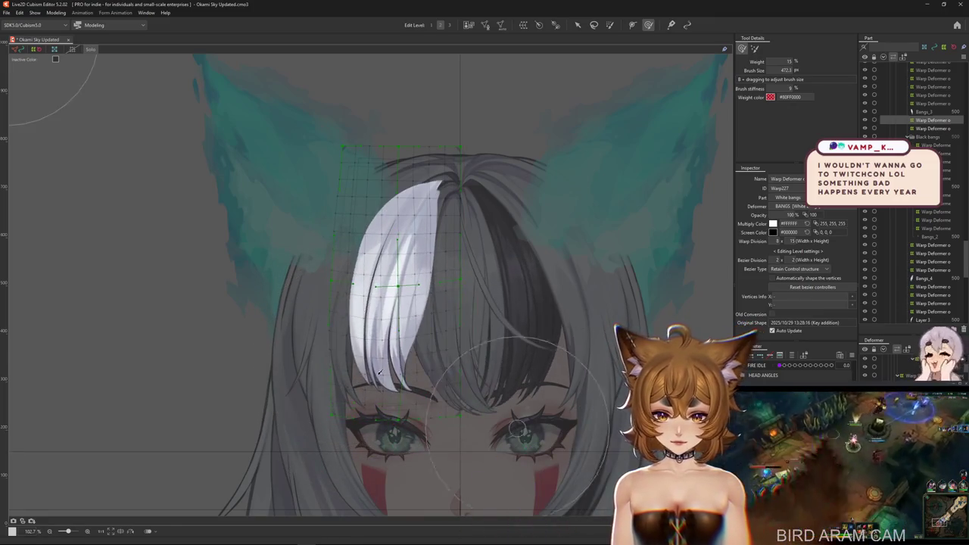
left_click_drag(313, 346, 501, 399)
left_click_drag(416, 347, 330, 279)
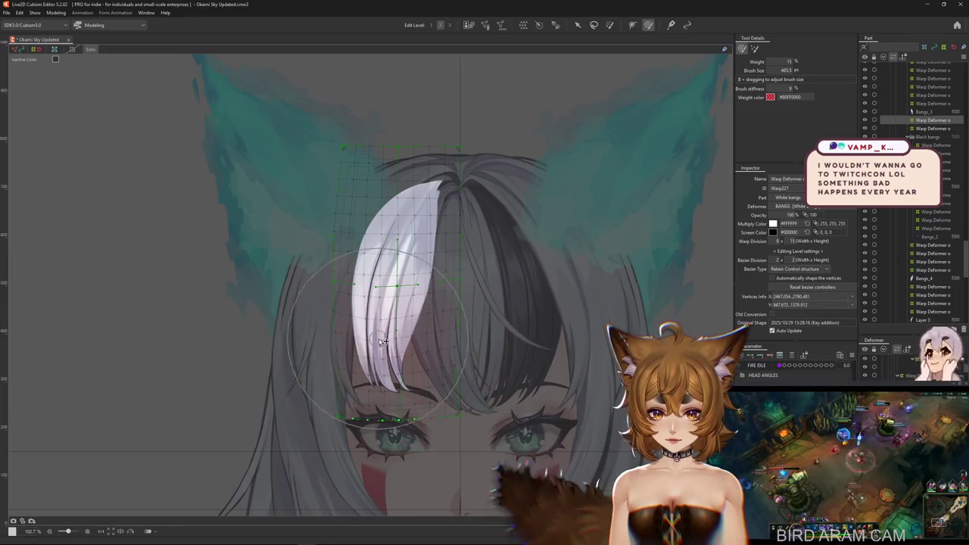
left_click(66, 13)
left_click(83, 182)
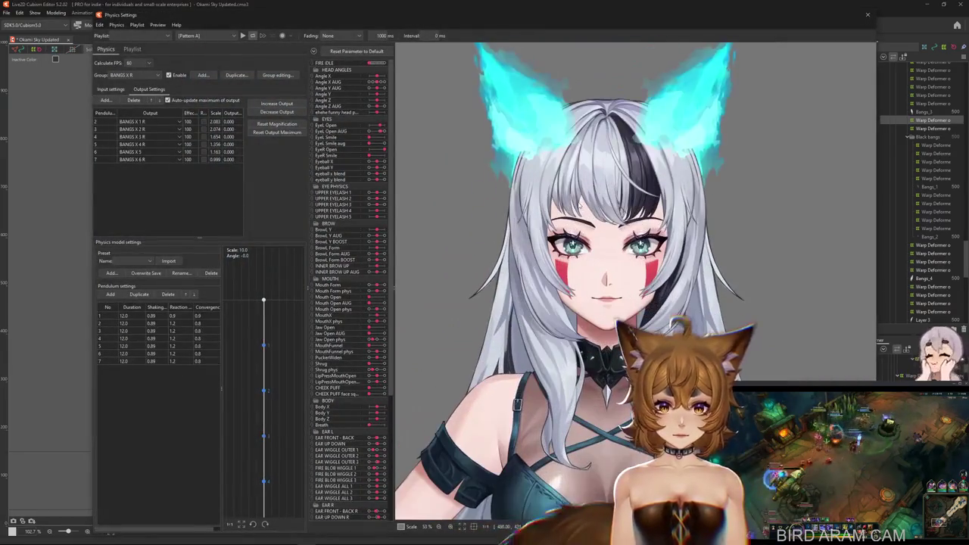
Move the Physics Settings window aside and swing the model's head to preview the BANGS X R physics.
left_click_drag(377, 18, 293, 13)
mouse_move(493, 232)
left_mouse_down()
mouse_move(547, 417)
mouse_move(540, 383)
mouse_move(647, 361)
mouse_move(593, 353)
left_mouse_up()
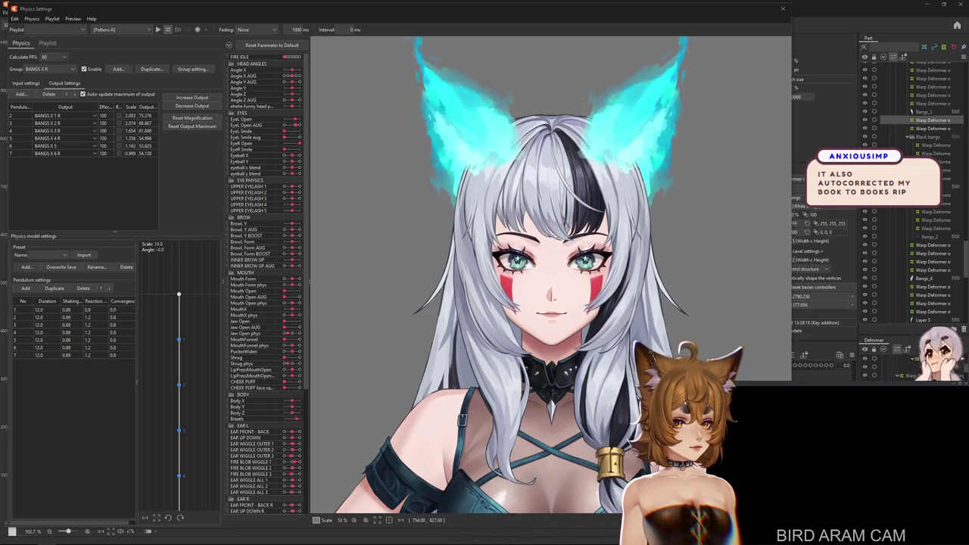
key("alt+Tab")
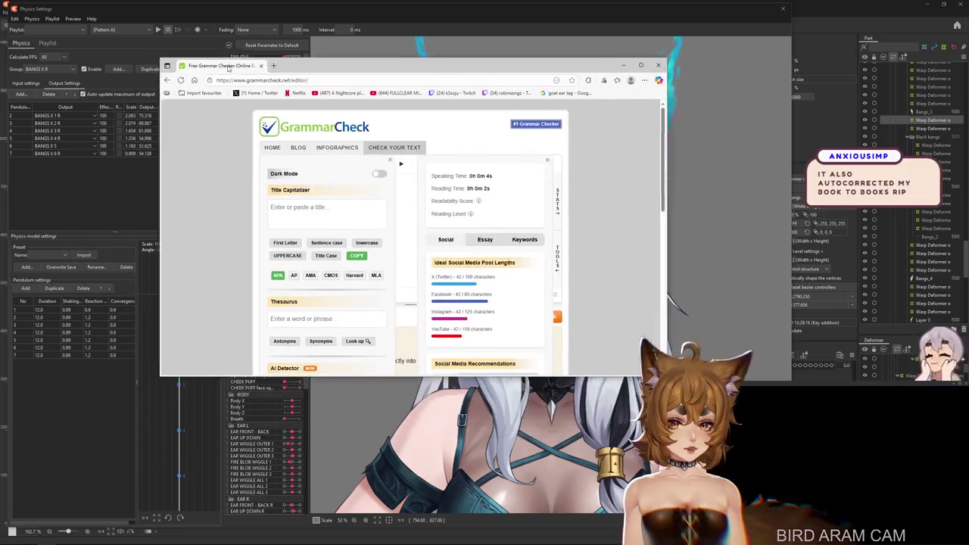
Maximize the GrammarCheck browser window and clear the raffle sentence, leaving the editor empty.
double_click(356, 63)
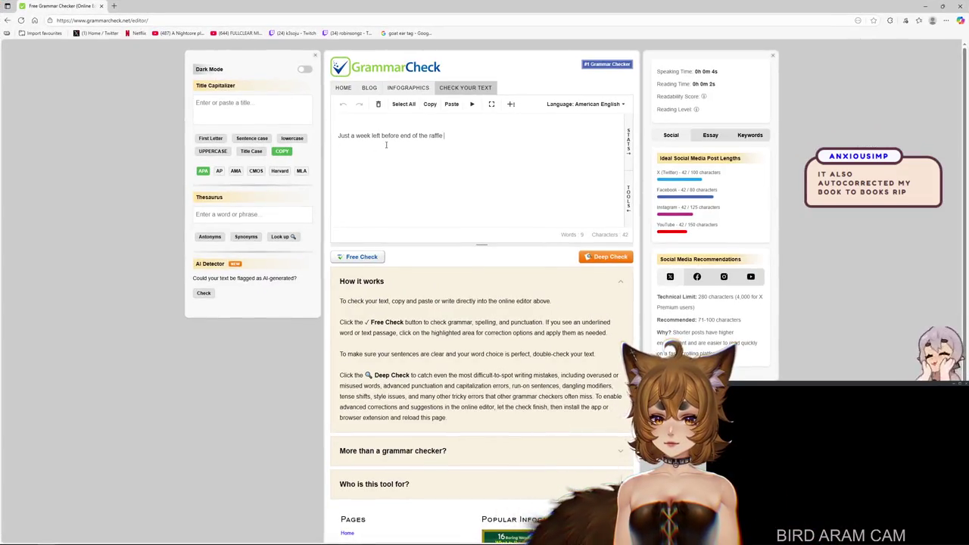
key("ctrl+a")
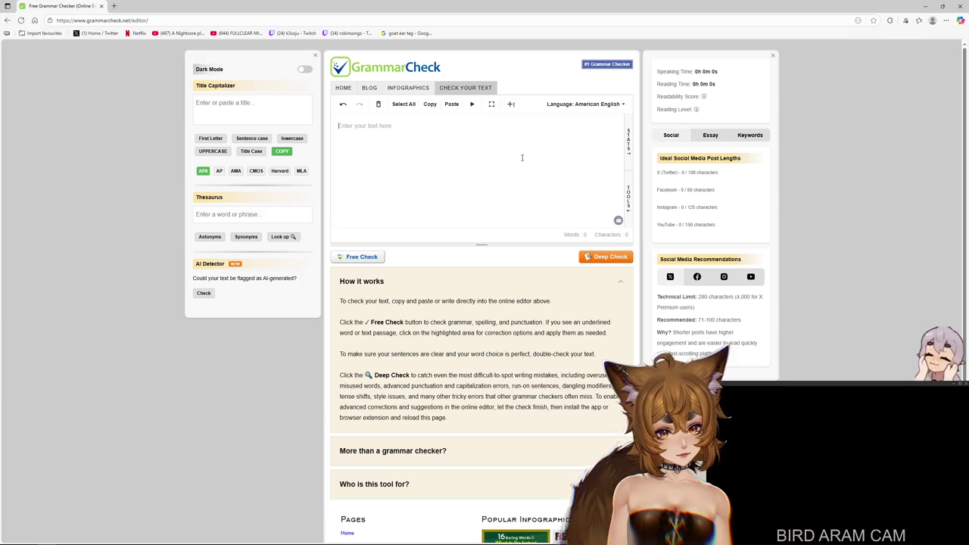
scroll(471, 162, "down", 1)
scroll(463, 169, "up", 1)
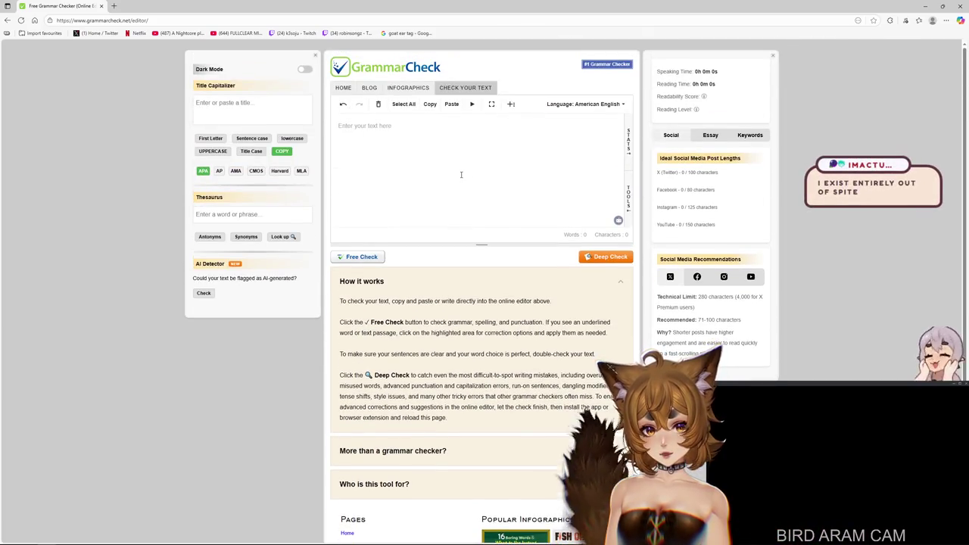
left_click(490, 218)
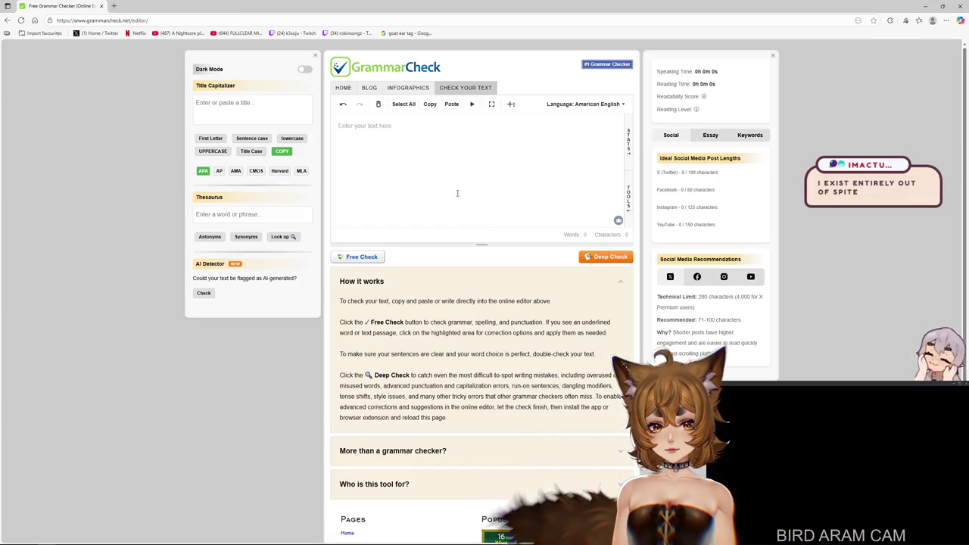
scroll(454, 189, "down", 3)
scroll(476, 311, "up", 3)
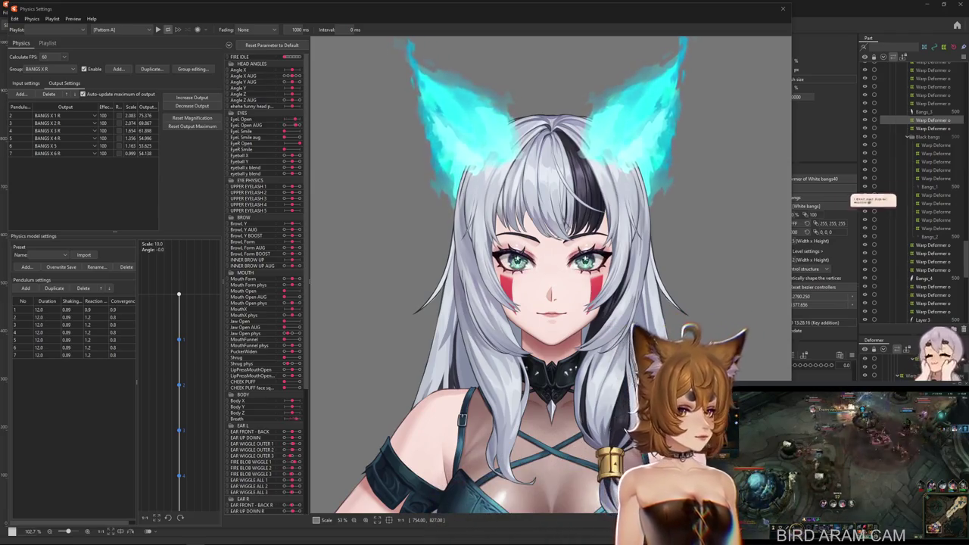
scroll(585, 287, "down", 3)
scroll(586, 286, "up", 5)
scroll(570, 327, "up", 2)
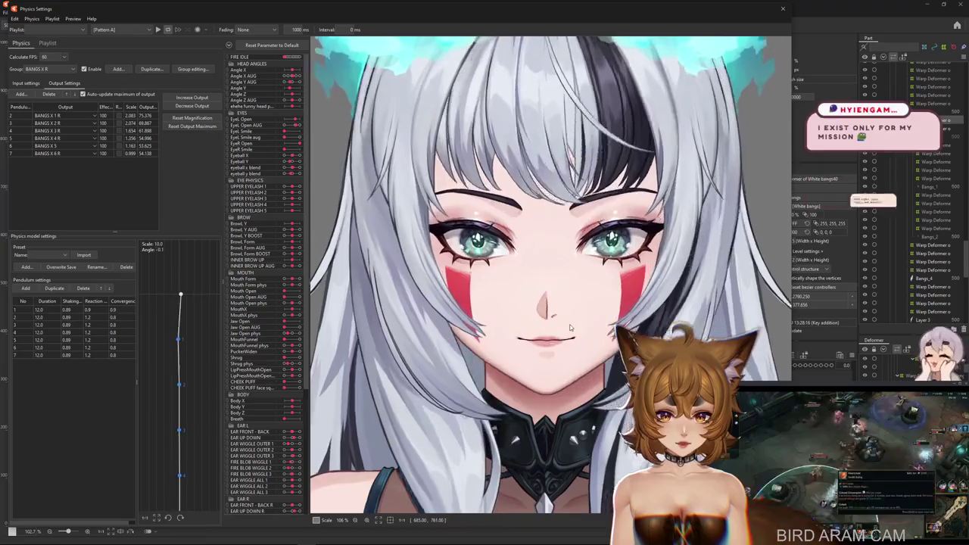
scroll(570, 327, "down", 5)
scroll(534, 298, "up", 4)
scroll(539, 288, "up", 2)
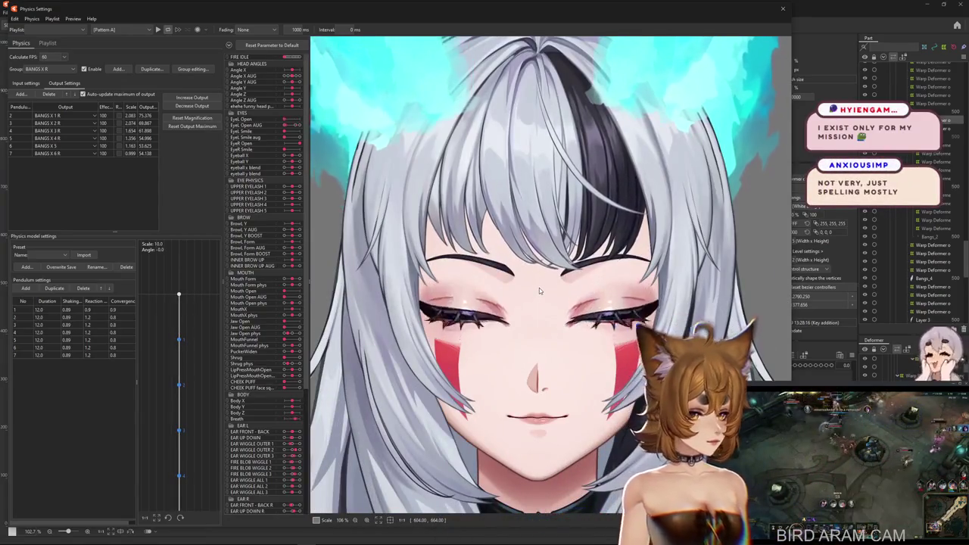
scroll(539, 288, "down", 3)
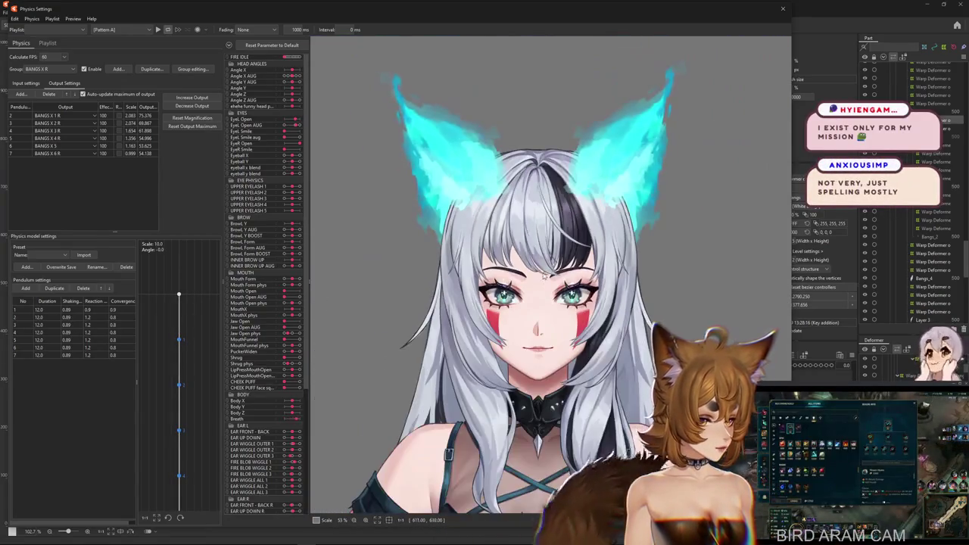
scroll(543, 277, "up", 2)
left_click_drag(551, 231, 554, 432)
mouse_move(562, 431)
left_mouse_down()
mouse_move(460, 406)
mouse_move(568, 406)
mouse_move(439, 405)
left_mouse_up()
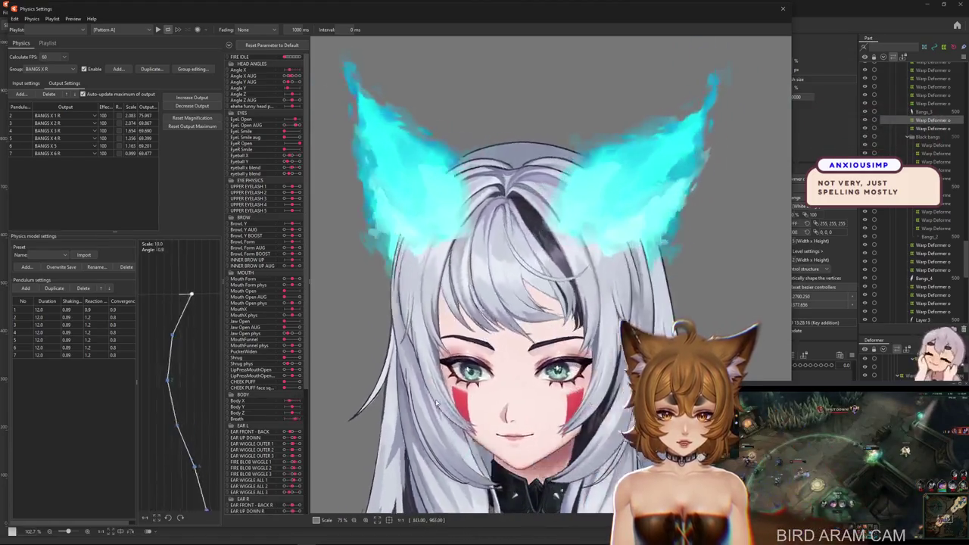
mouse_move(548, 495)
left_mouse_down()
mouse_move(554, 213)
mouse_move(333, 363)
left_mouse_up()
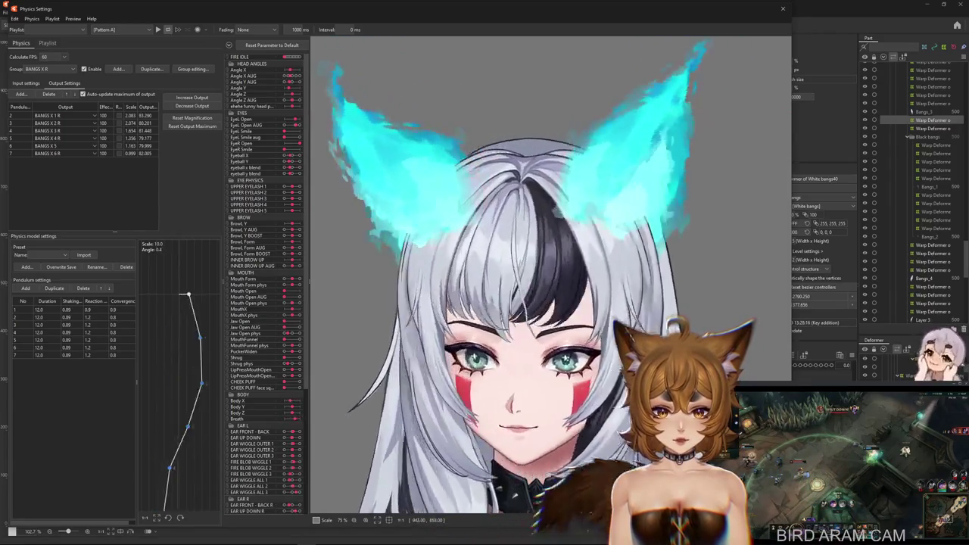
mouse_move(333, 363)
left_mouse_down()
mouse_move(636, 327)
mouse_move(720, 433)
left_mouse_up()
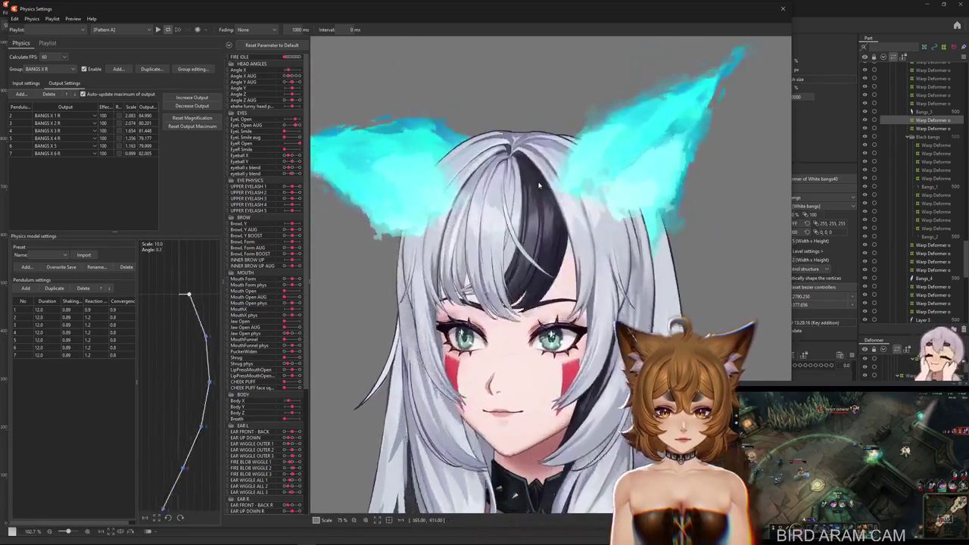
left_click_drag(721, 433, 614, 431)
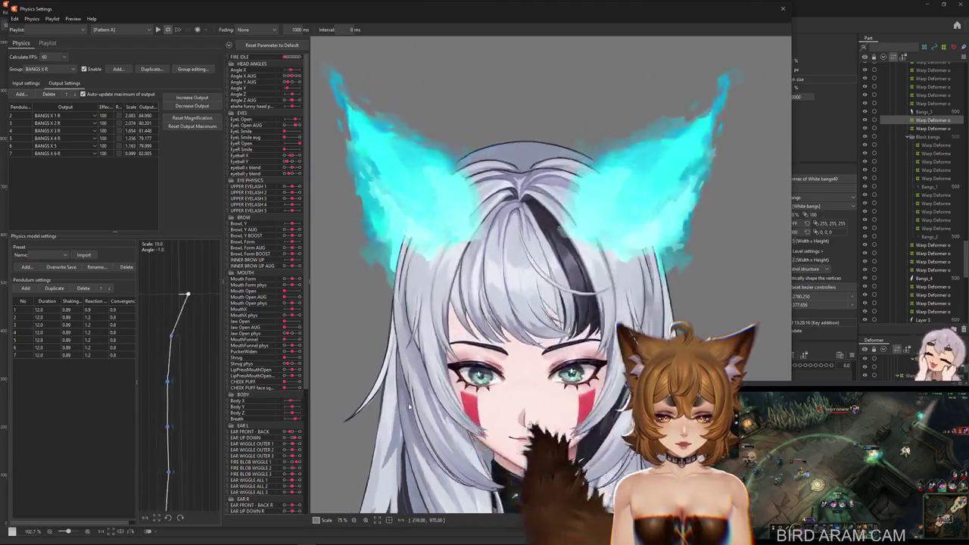
left_click_drag(690, 406, 404, 408)
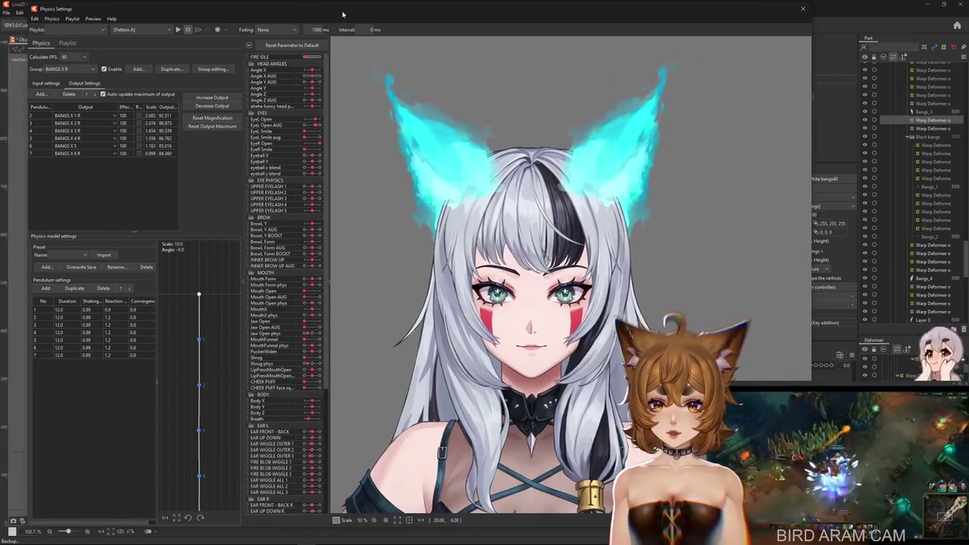
left_click_drag(342, 13, 322, 14)
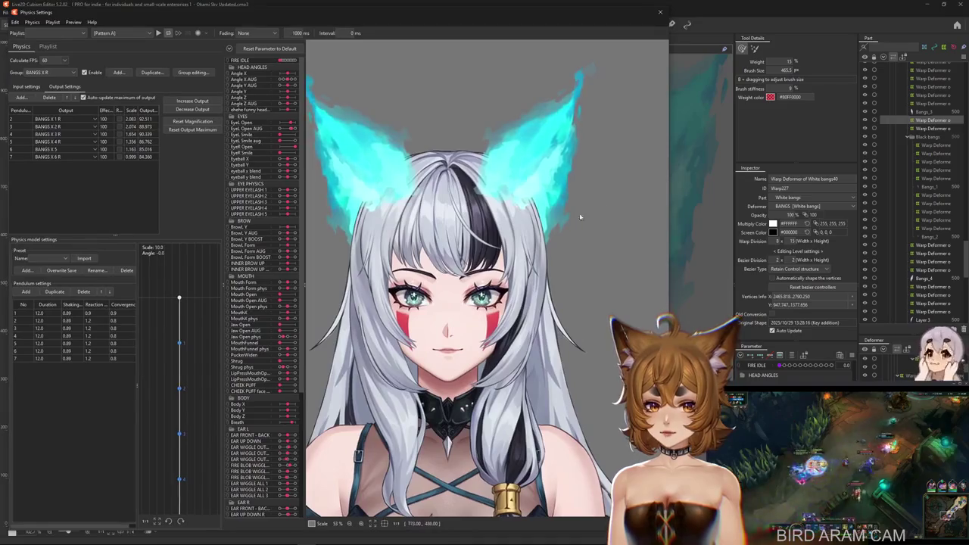
Widen the physics preview and switch its playlist from [Pattern] to [Posing].
left_click_drag(669, 208, 765, 208)
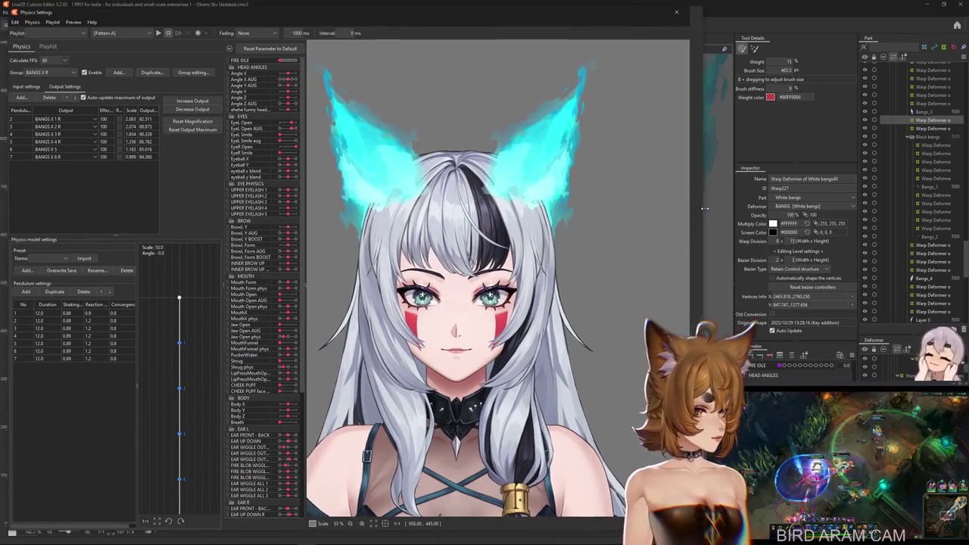
left_click(109, 34)
left_click(114, 47)
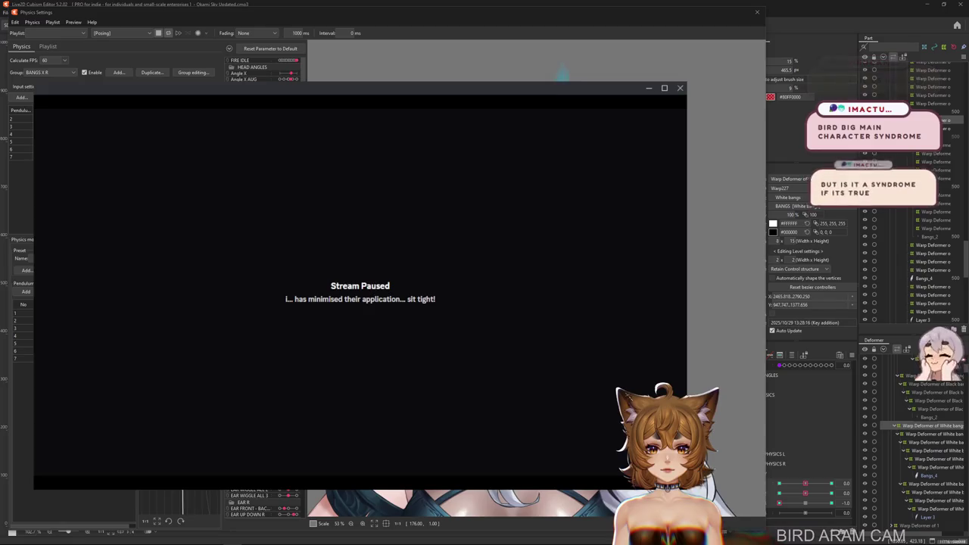
Expand the Black bangs group in the Part panel to list its warp deformers.
left_click(590, 78)
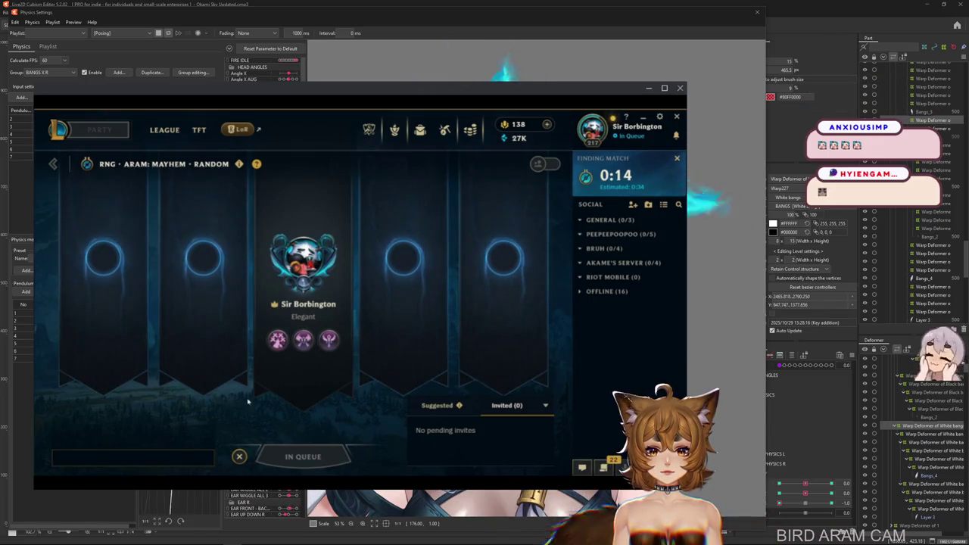
Accept the found League match to enter champion select.
left_click(444, 130)
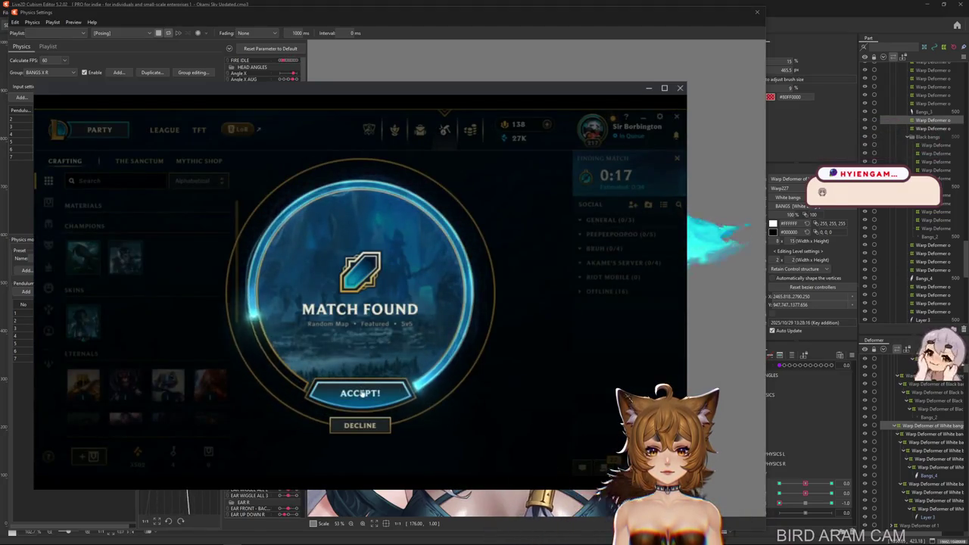
left_click(356, 393)
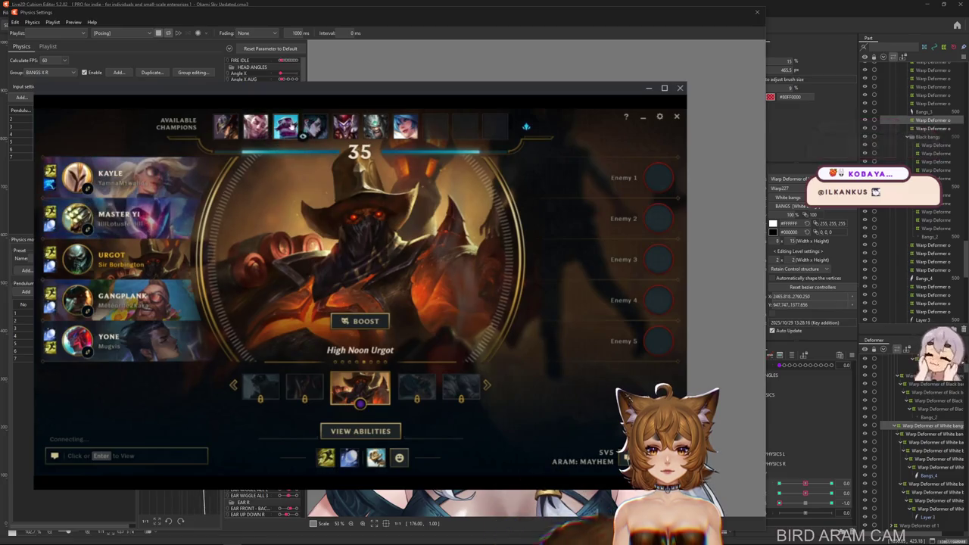
Swap from Urgot to Braum and cycle the skin carousel back to Braum's default skin.
left_click(286, 130)
left_click(263, 389)
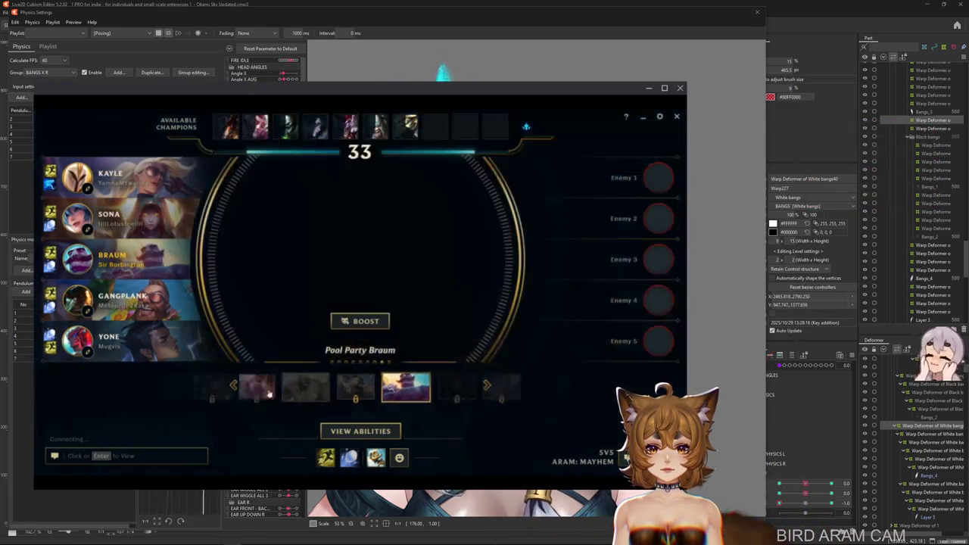
left_click(263, 389)
left_click(265, 390)
left_click(264, 388)
left_click(263, 387)
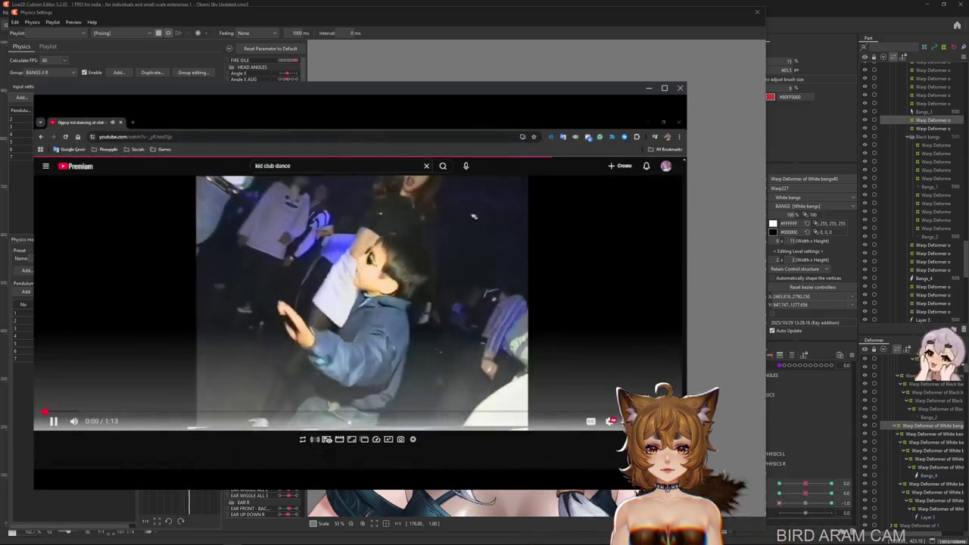
key("f")
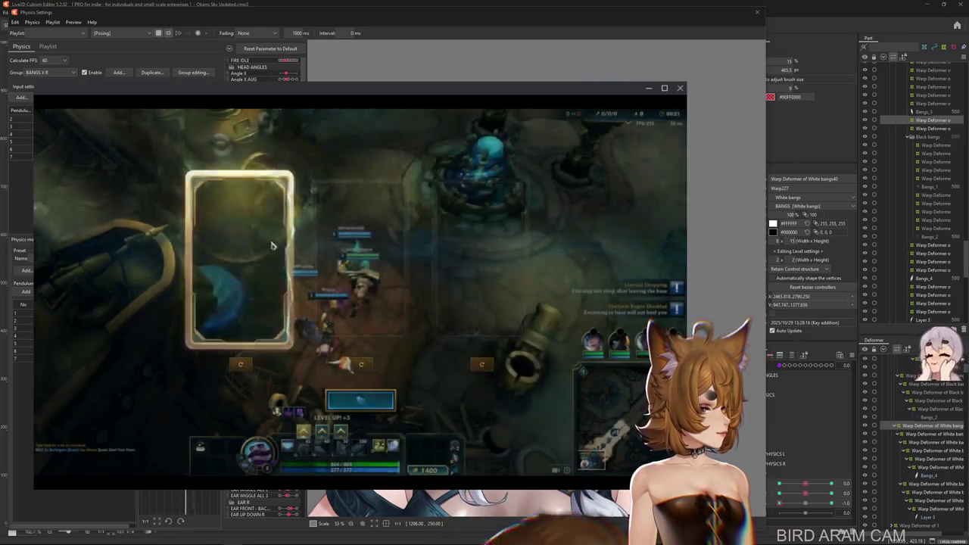
Move the League game window to the bottom-right and shrink it into a small inset.
left_click_drag(341, 87, 622, 144)
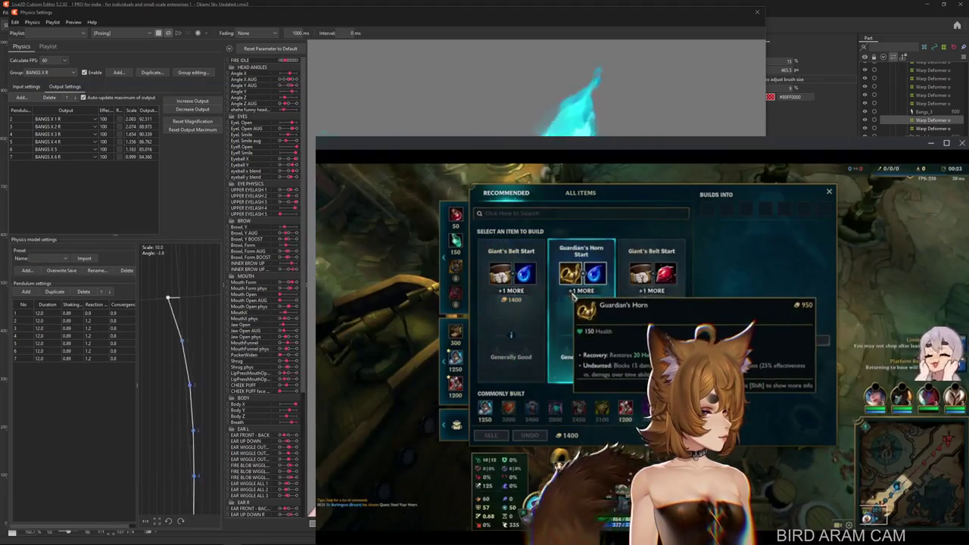
left_click_drag(316, 137, 751, 390)
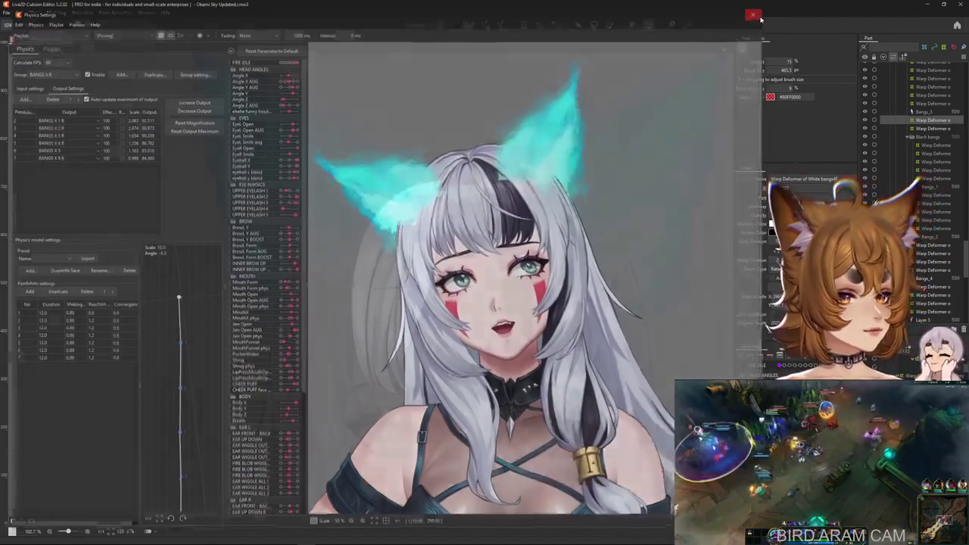
Close Physics Settings, then zoom out and pan the canvas to frame the white bangs and ears.
left_click(759, 13)
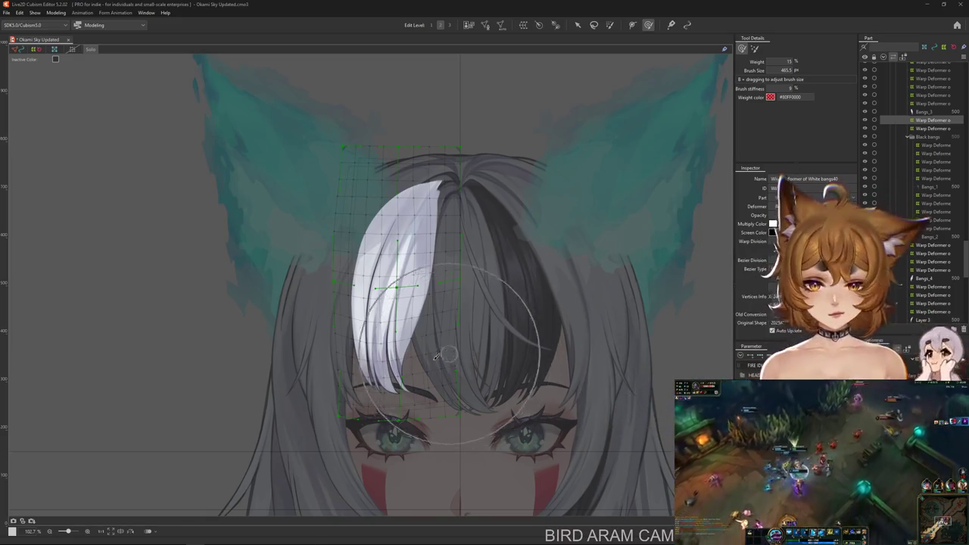
scroll(715, 424, "down", 3)
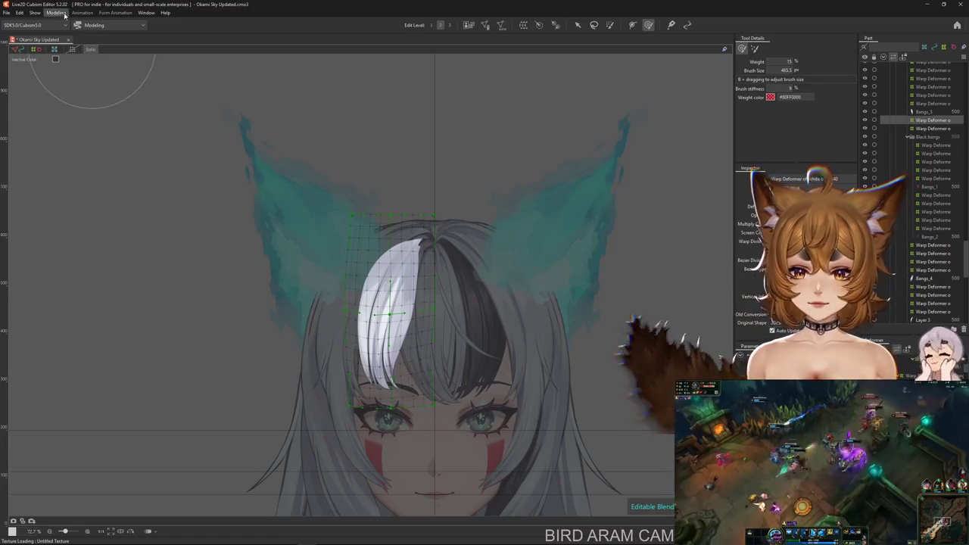
left_click_drag(397, 236, 335, 238)
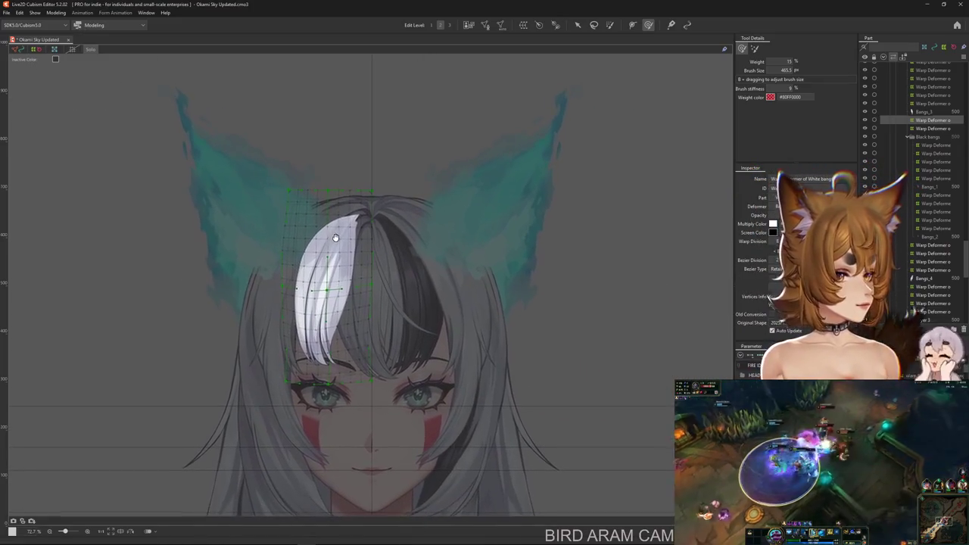
left_click(55, 12)
left_click(76, 178)
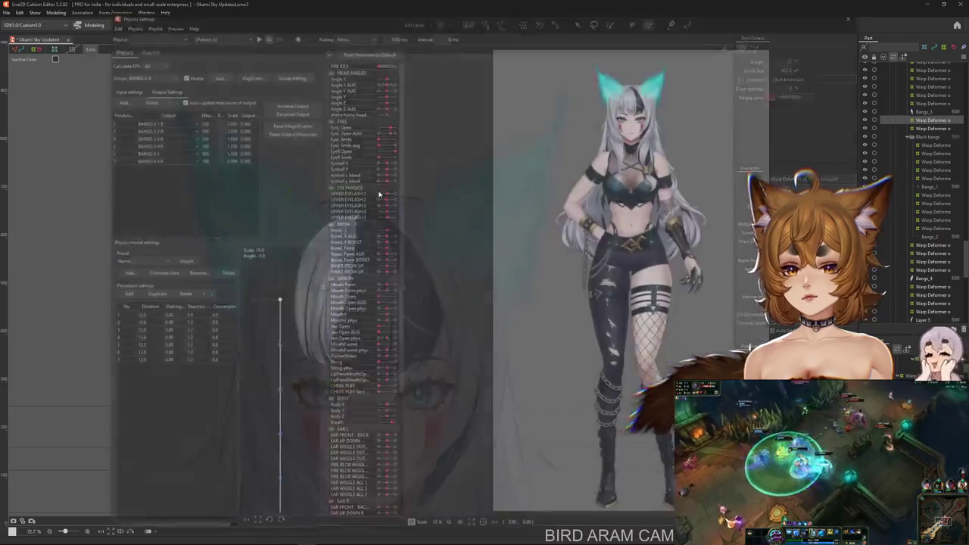
scroll(589, 128, "up", 5)
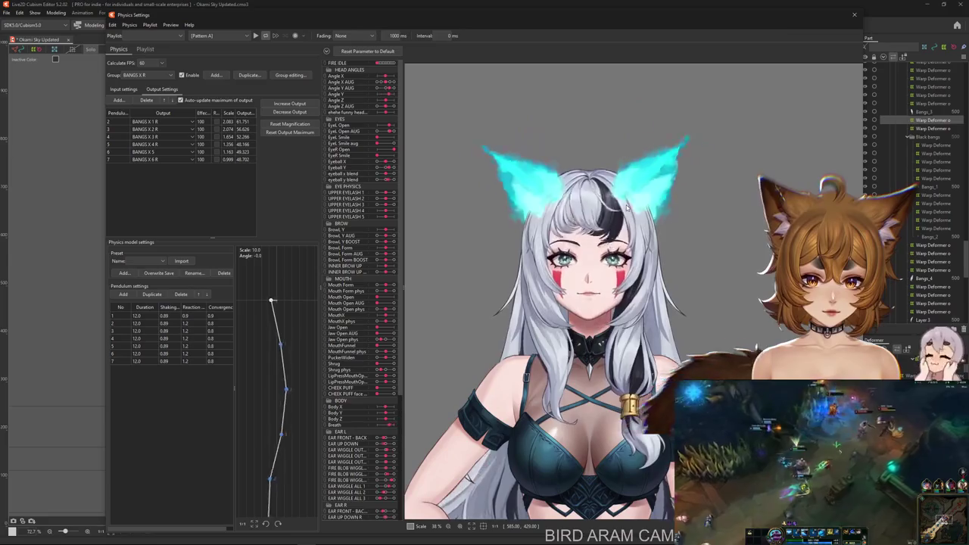
left_click_drag(626, 205, 712, 156)
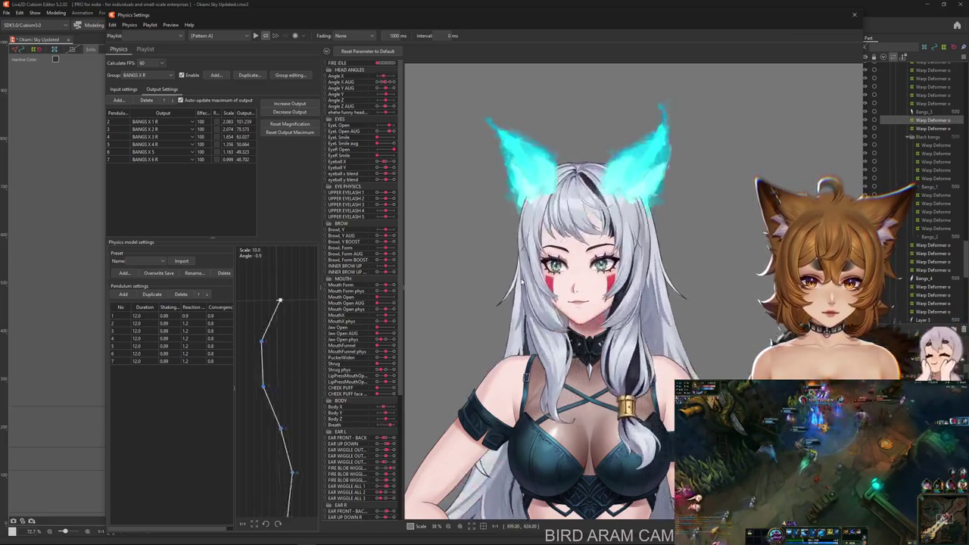
key("Escape")
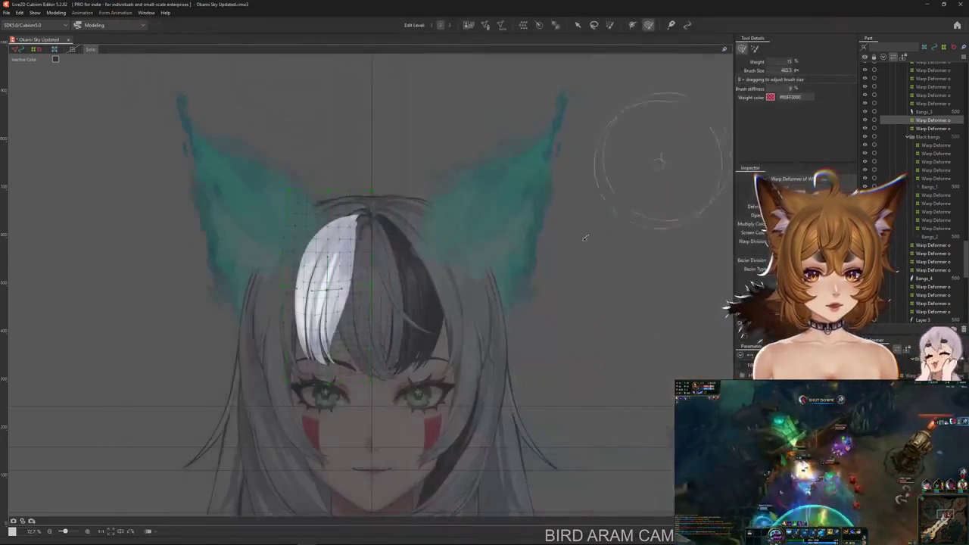
Turn on Hide Selection to show the model in full colour, and cancel a new parameter.
left_click(91, 52)
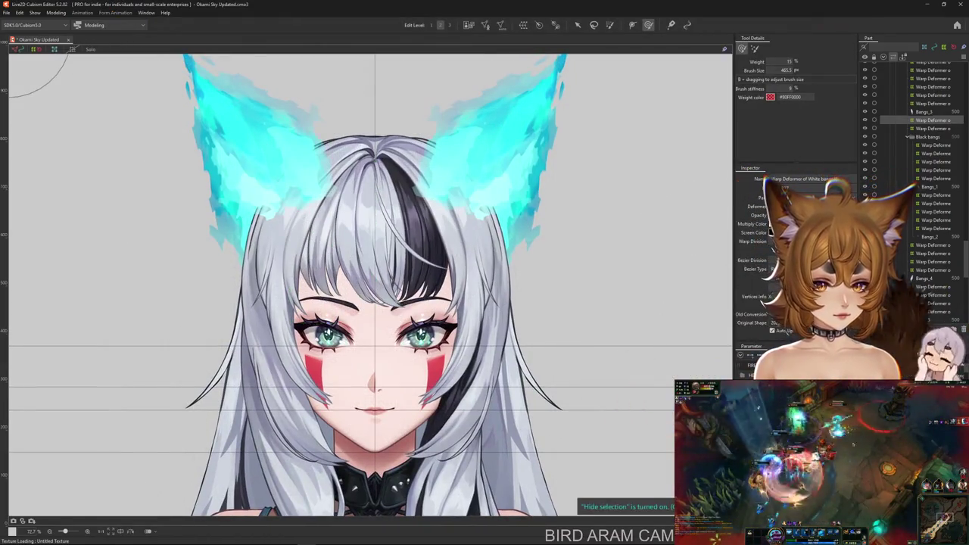
left_click(897, 349)
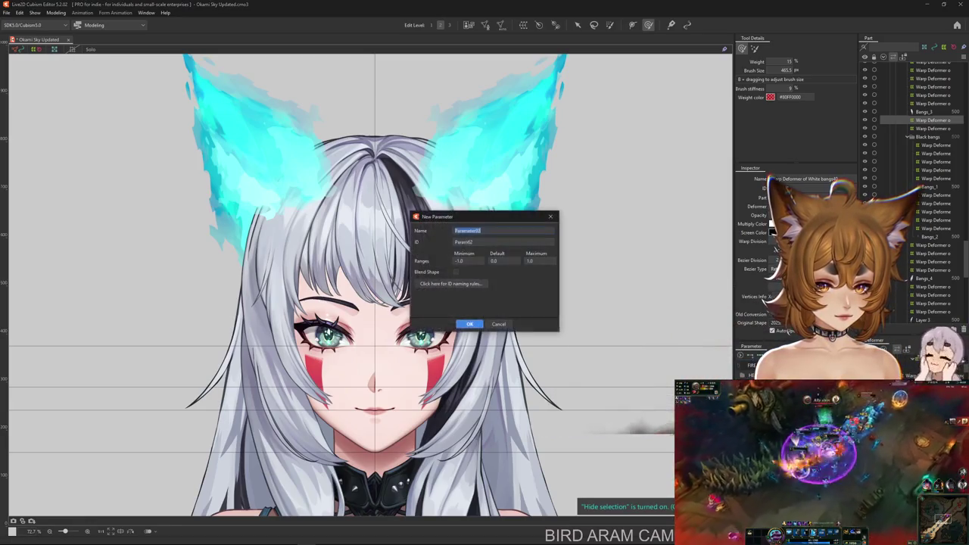
key("Escape")
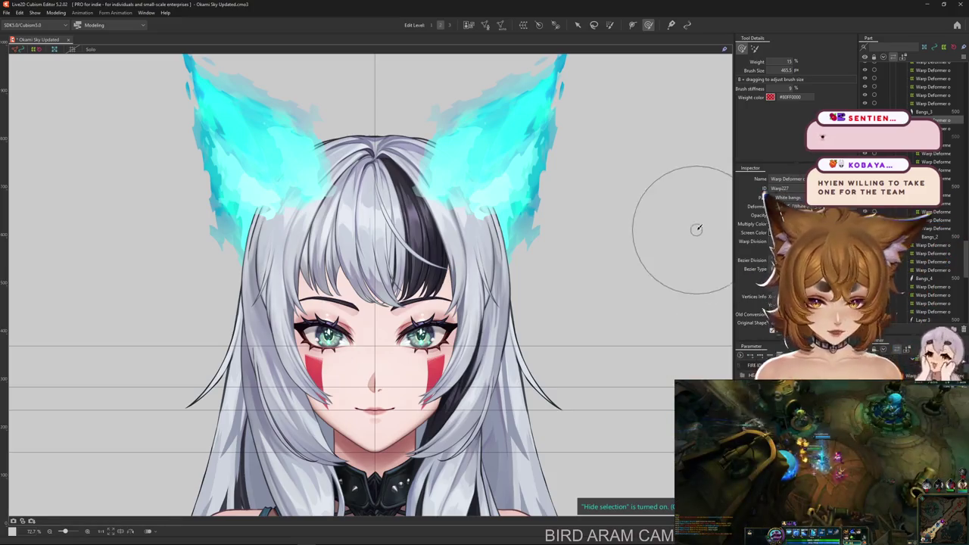
Select the Upper Curtain_Right warp deformer from the layers stacked under the bangs.
scroll(530, 253, "up", 2)
scroll(530, 253, "up", 2)
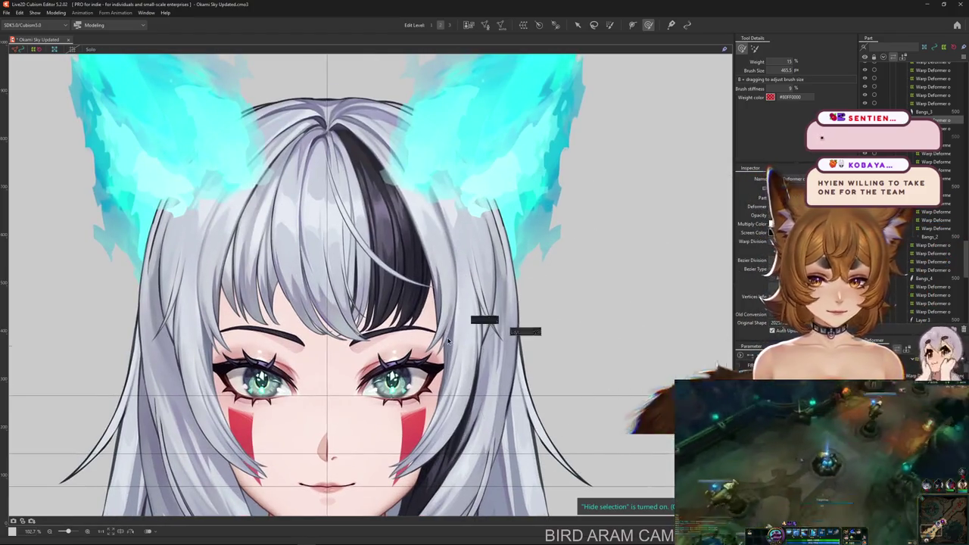
right_click(448, 342)
right_click(443, 333)
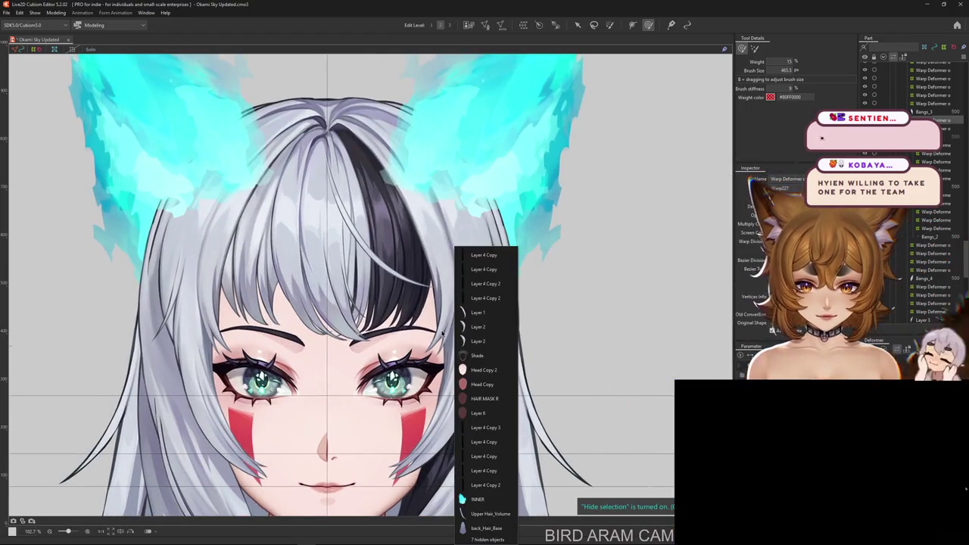
left_click(493, 325)
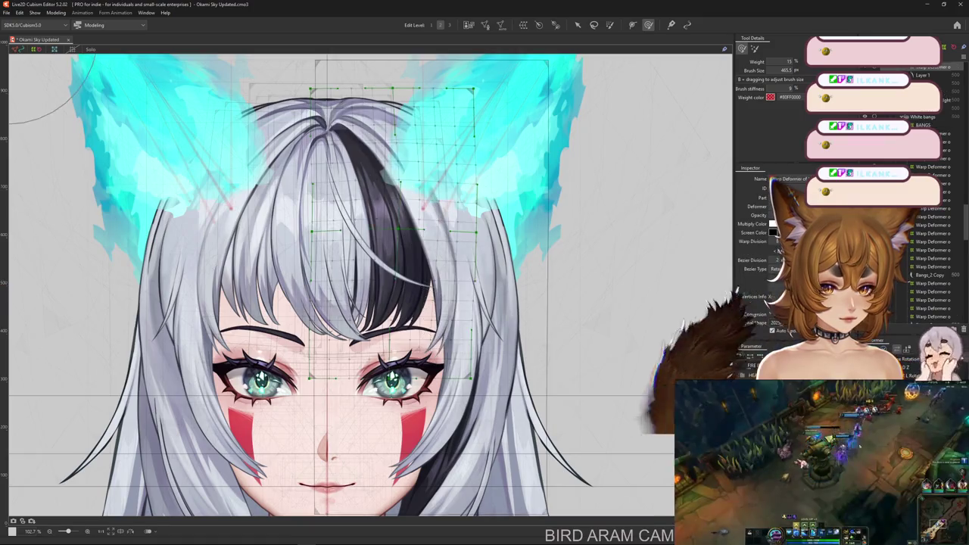
left_click(442, 347)
right_click(455, 333)
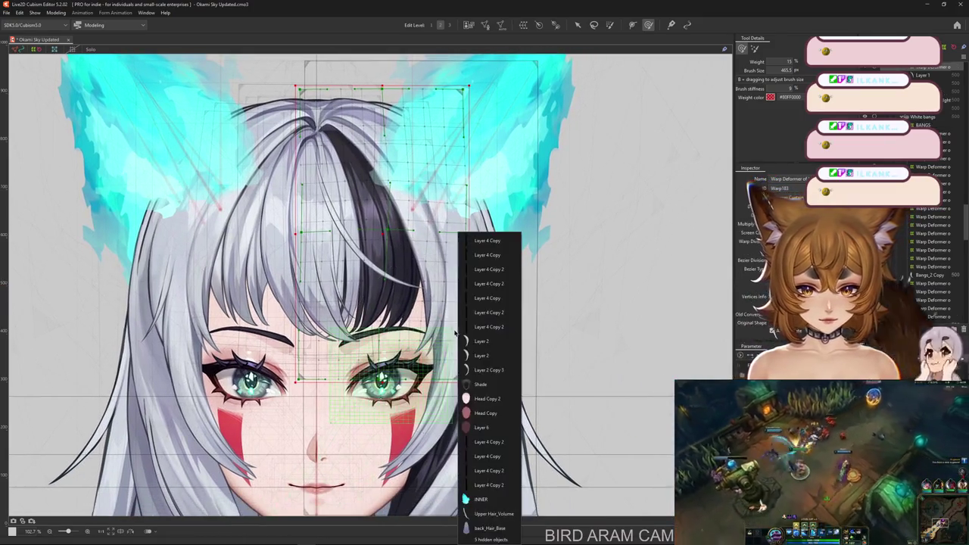
left_click(470, 342)
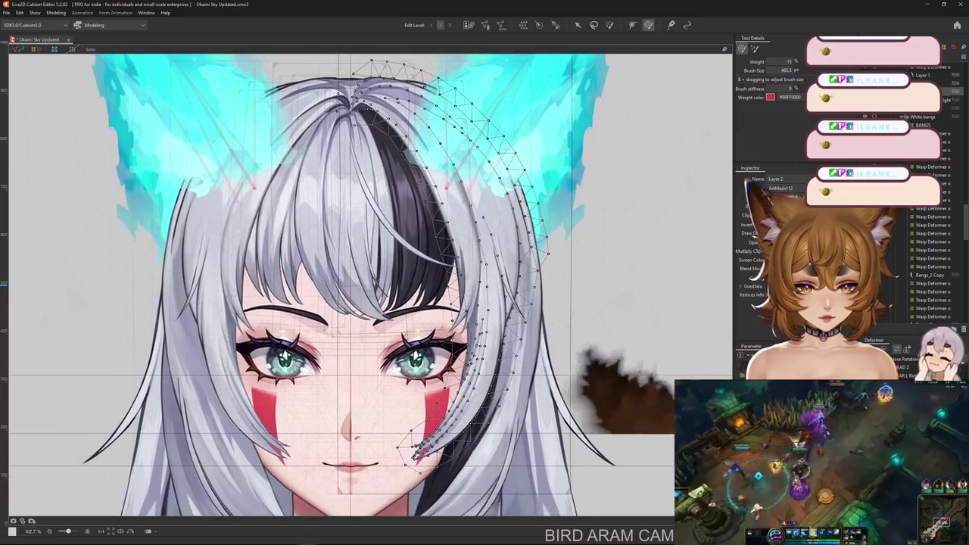
left_click(530, 288)
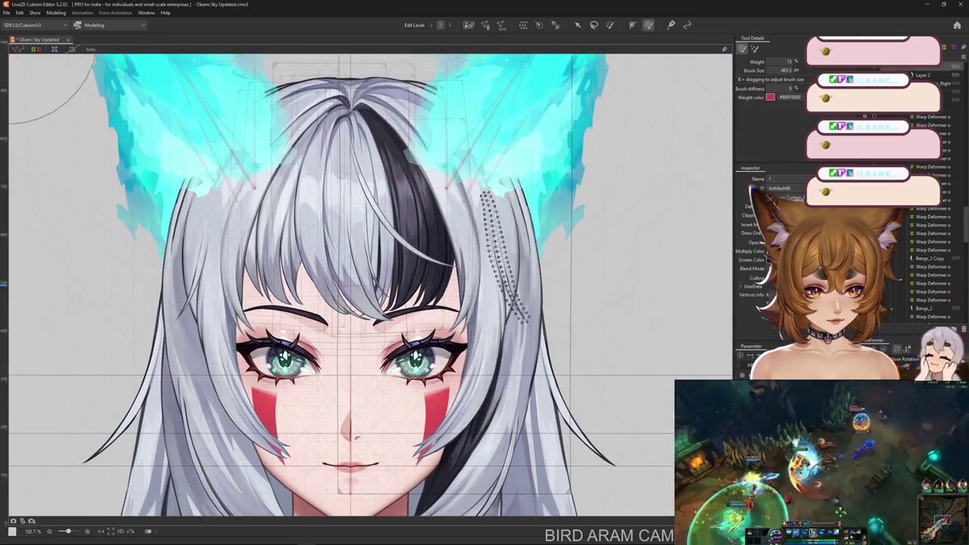
Recentre the face and open the New Parameter dialog for the deformer.
scroll(530, 288, "down", 5)
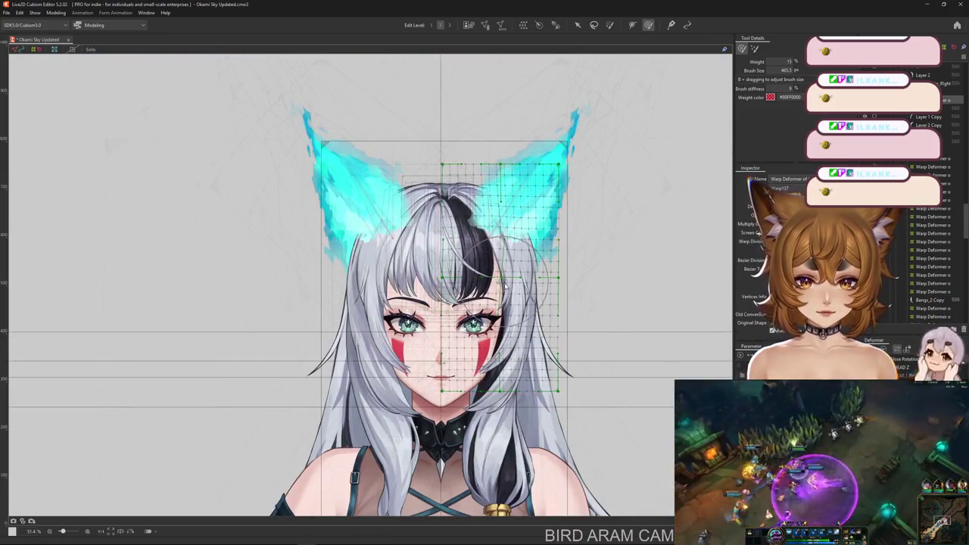
scroll(509, 315, "up", 5)
left_click_drag(515, 325, 473, 310)
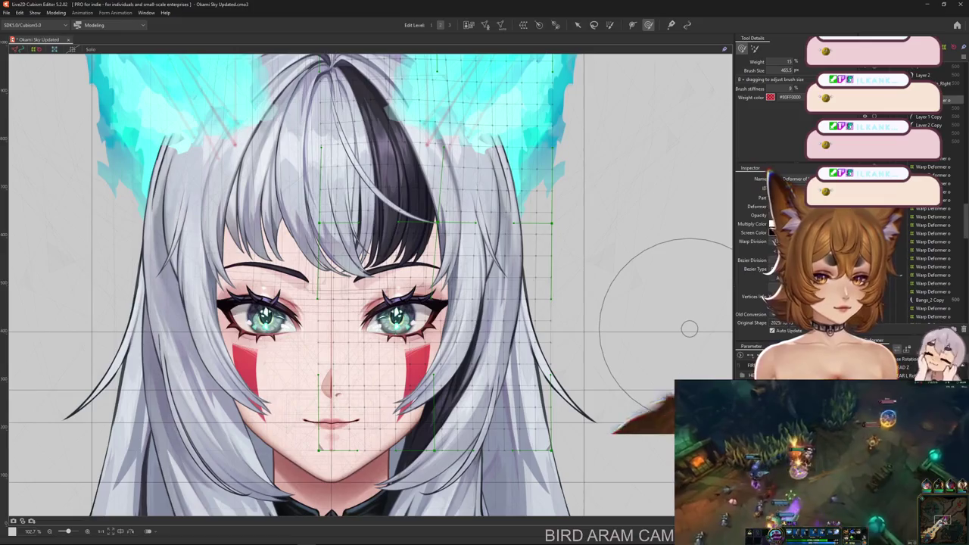
key("ctrl+shift+p")
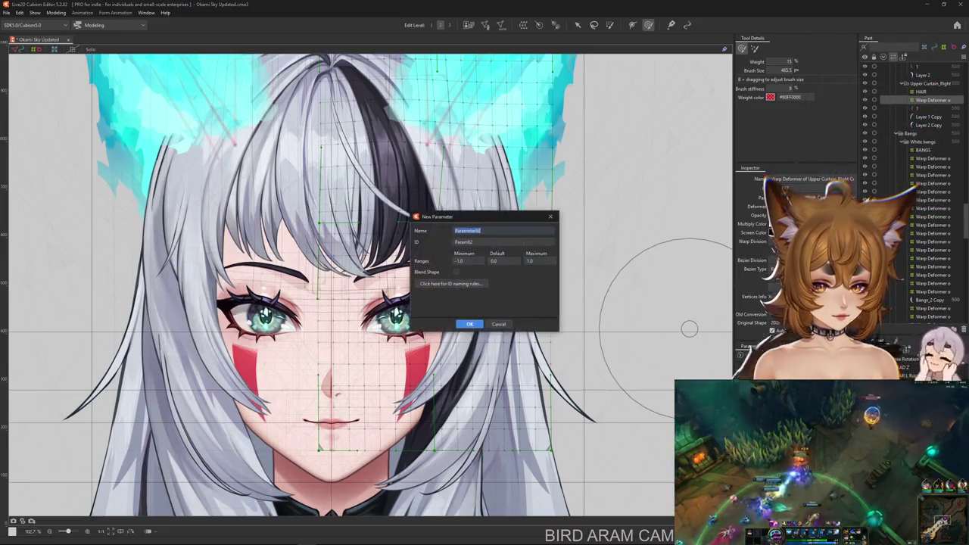
Name the new blend-shape parameter SIDE HAIR R X 1 and confirm it.
type("S")
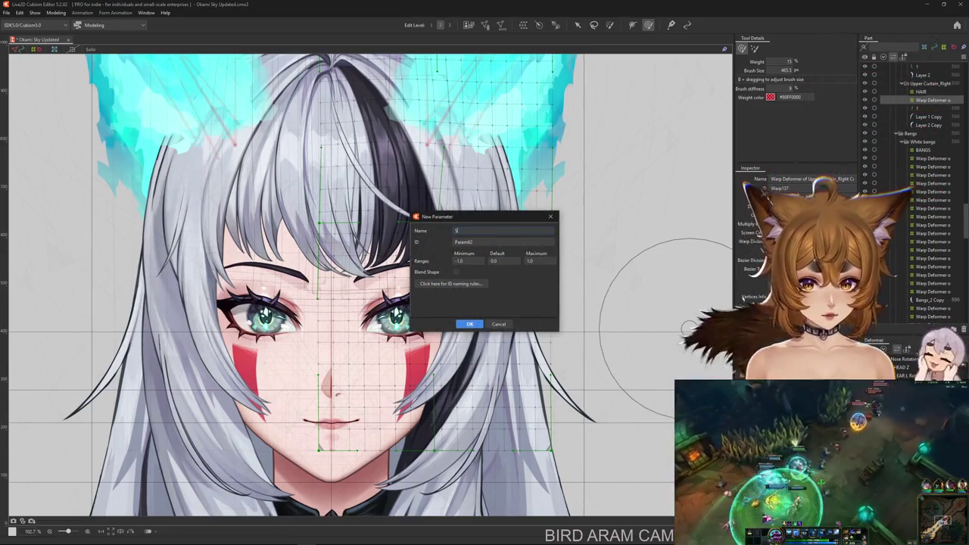
type("IDE HAIR R X 1")
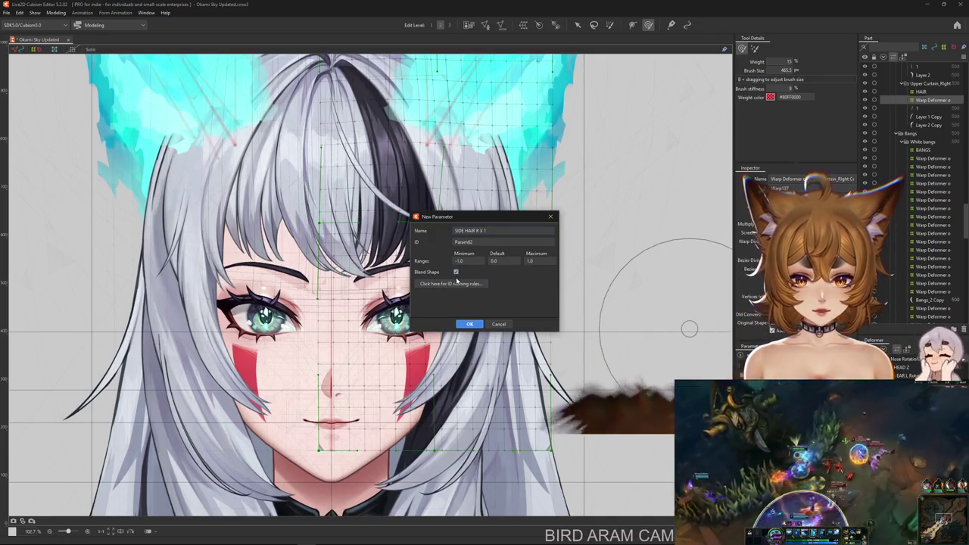
key("Return")
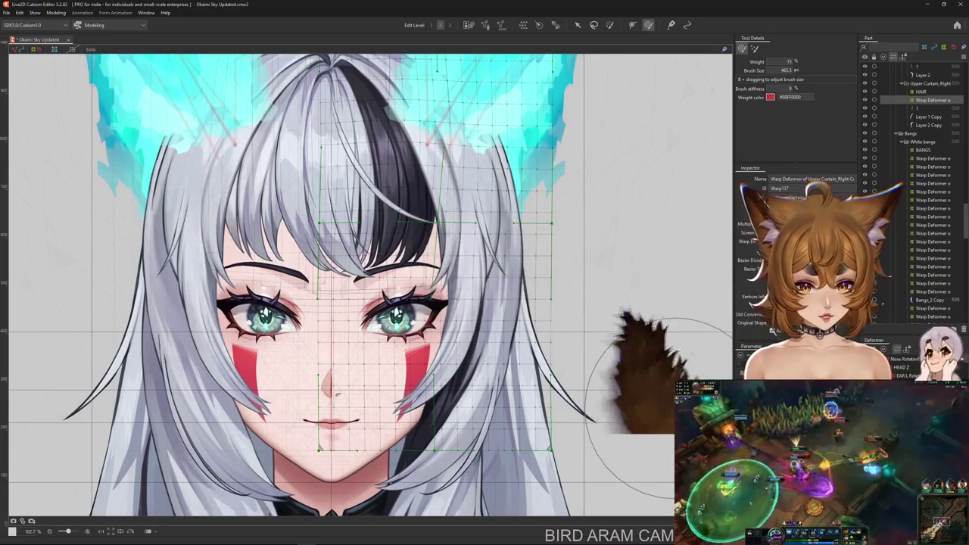
Reselect the right curtain hair's warp deformer among the overlapping hair meshes and deformers.
left_click_drag(549, 273, 556, 357)
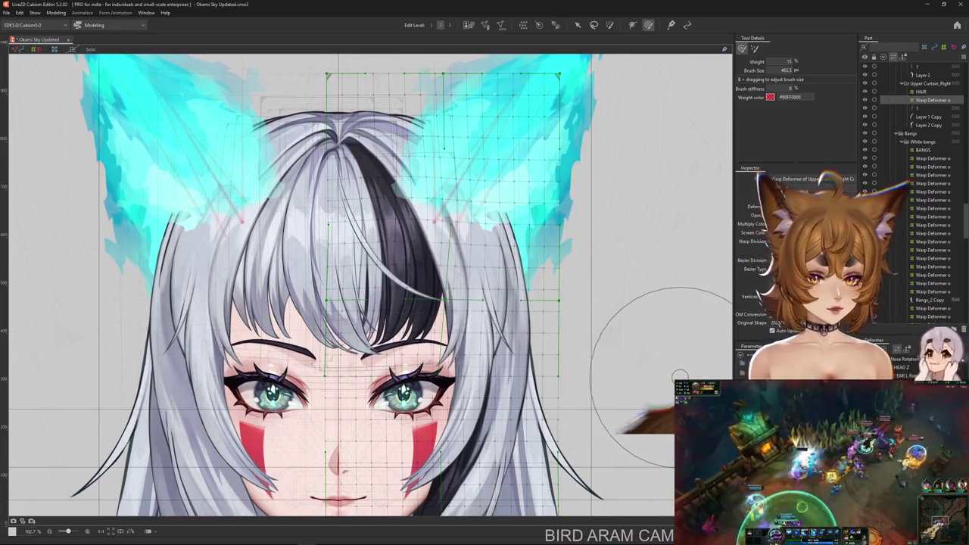
scroll(679, 376, "down", 3)
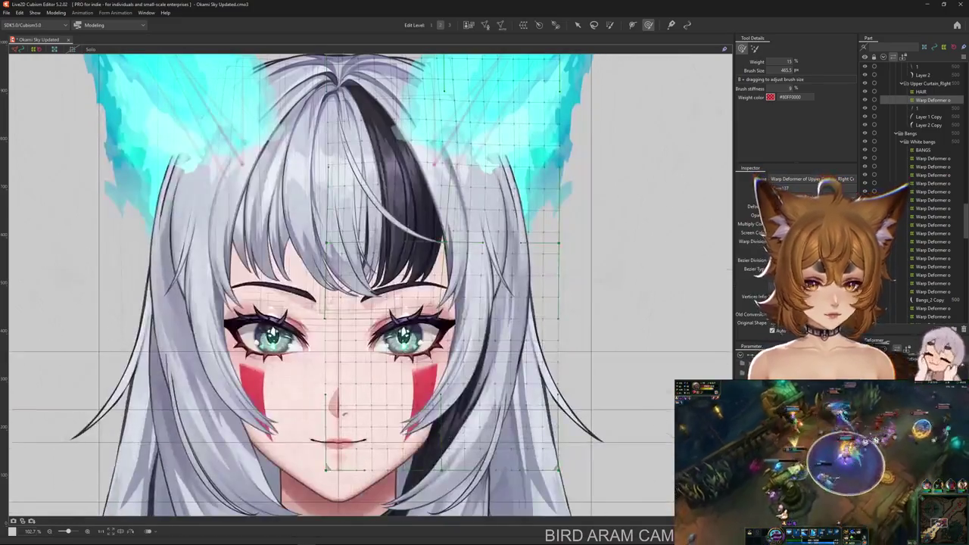
left_click(490, 231)
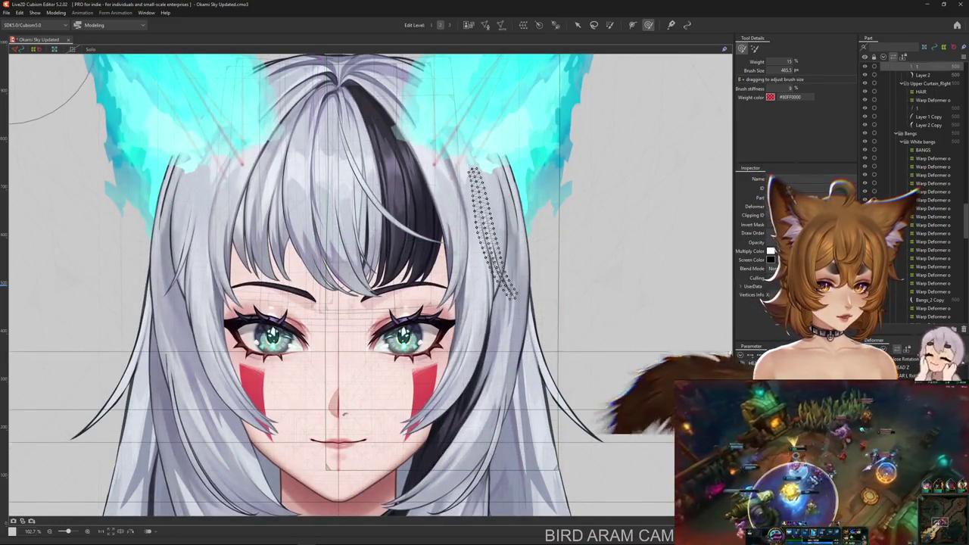
left_click(933, 100)
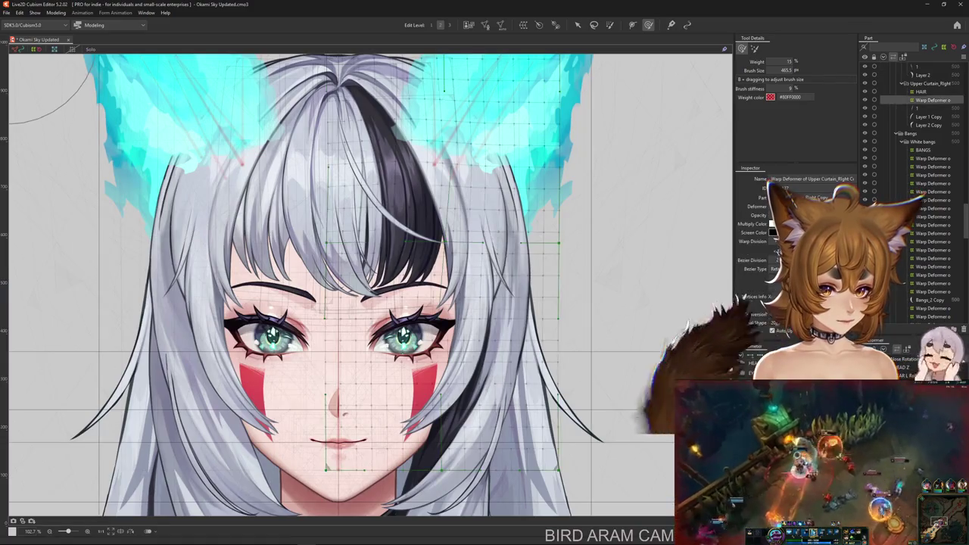
scroll(932, 227, "down", 3)
scroll(932, 227, "down", 2)
left_click(932, 319)
left_click(405, 430)
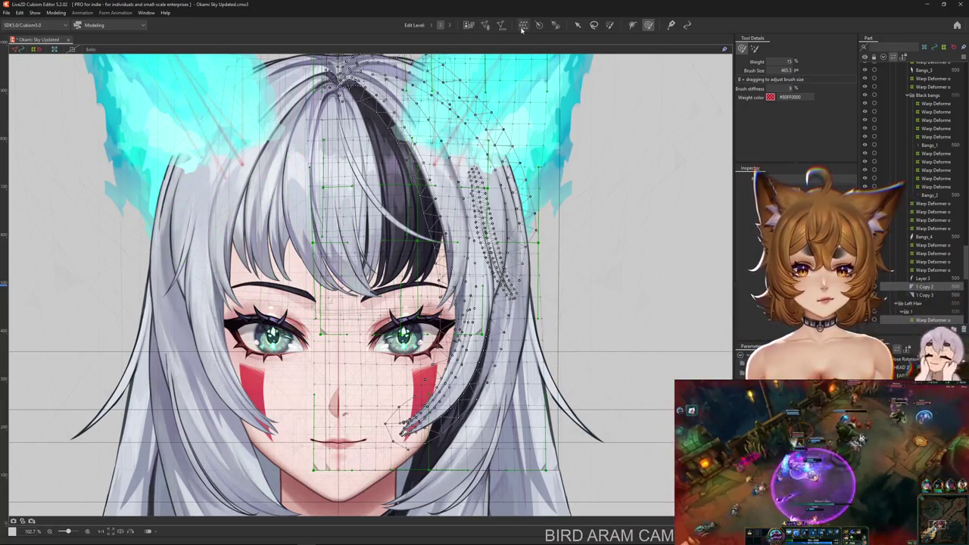
left_click(424, 159)
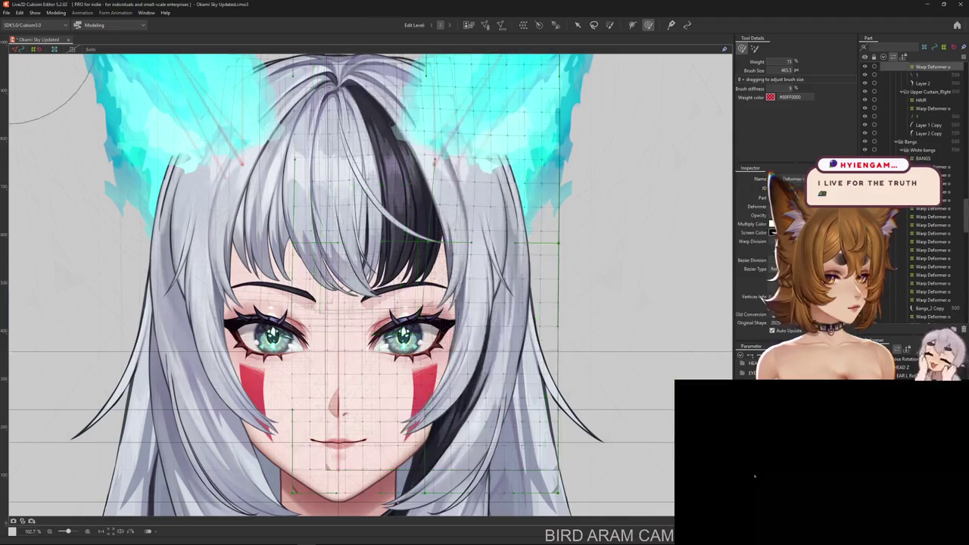
Recentre the face and start a temporary deformation on the warp grid.
scroll(548, 238, "down", 2)
scroll(590, 303, "down", 3)
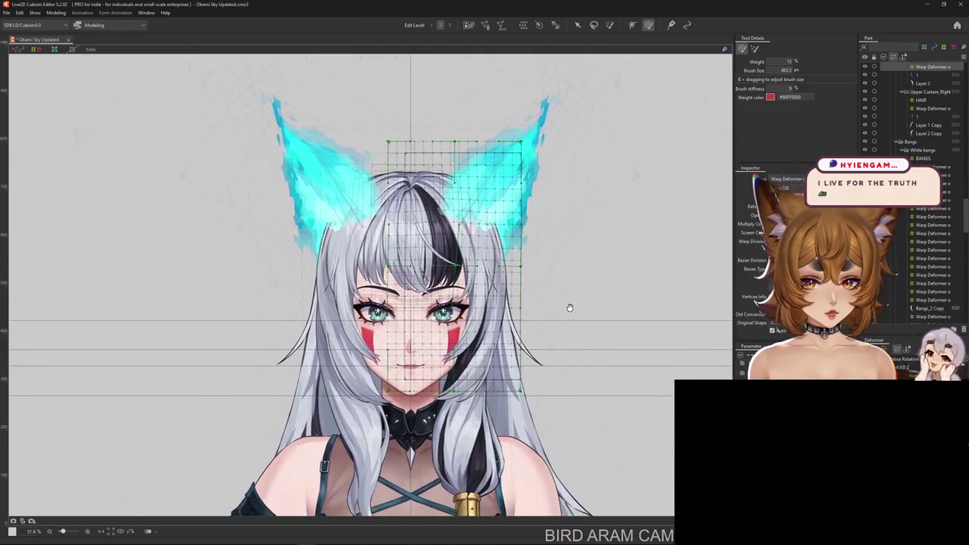
scroll(681, 344, "up", 5)
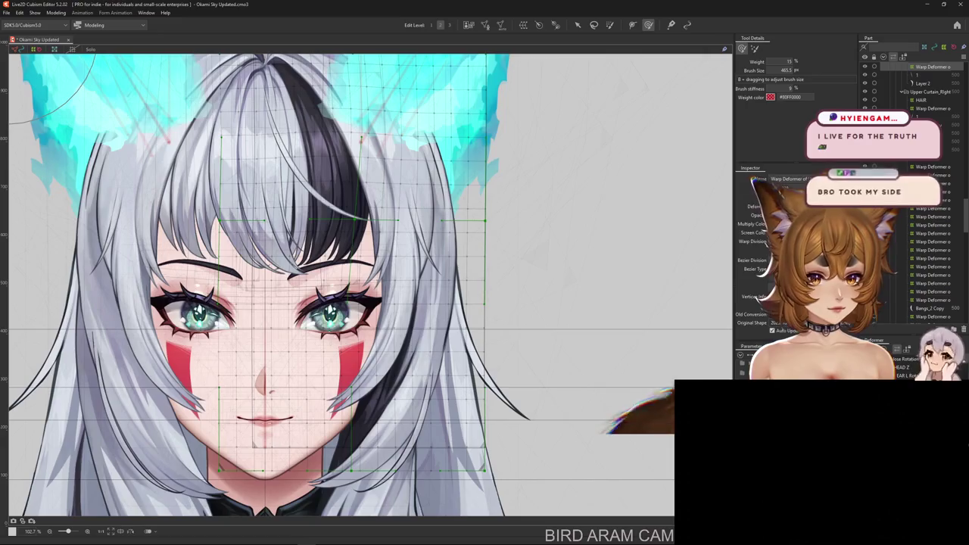
scroll(528, 303, "down", 5)
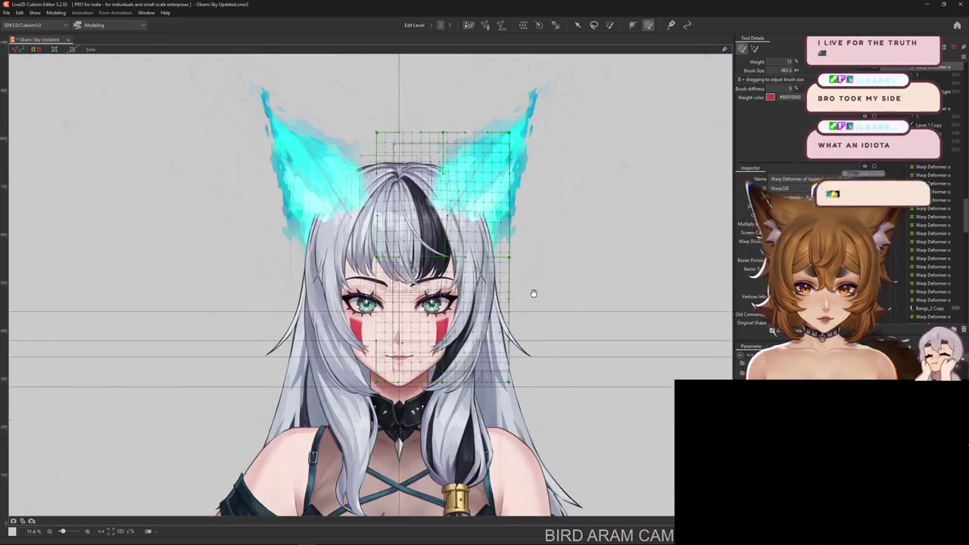
scroll(528, 314, "up", 5)
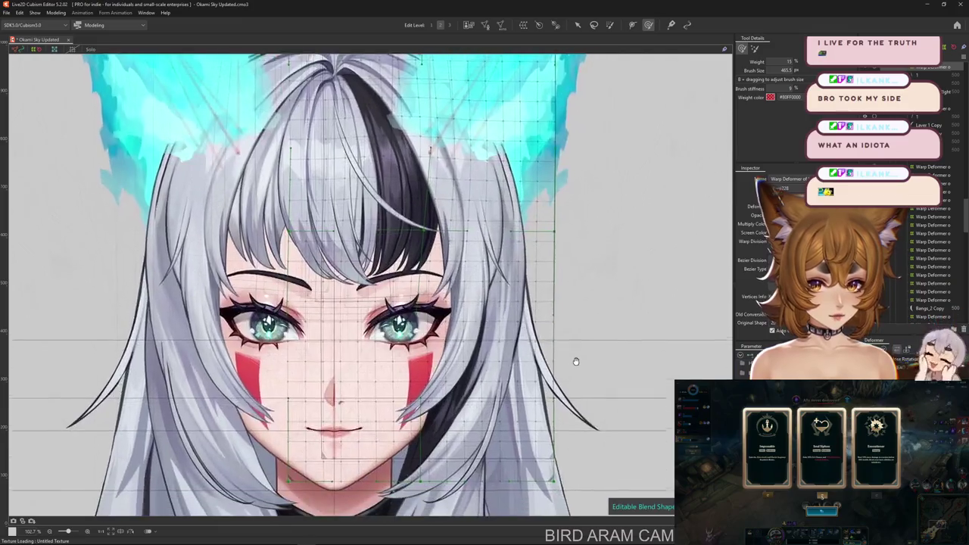
left_click_drag(705, 452, 671, 411)
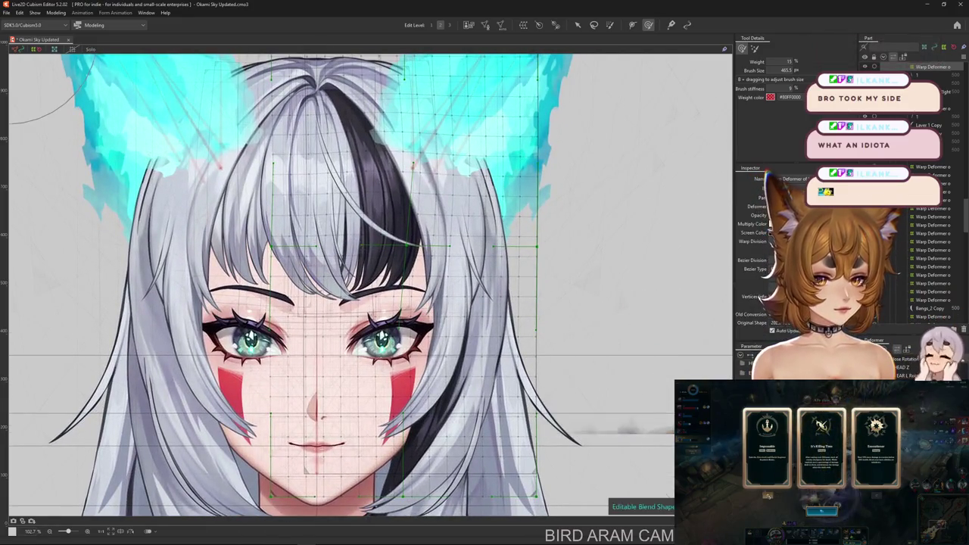
left_click(576, 25)
scroll(564, 388, "up", 2)
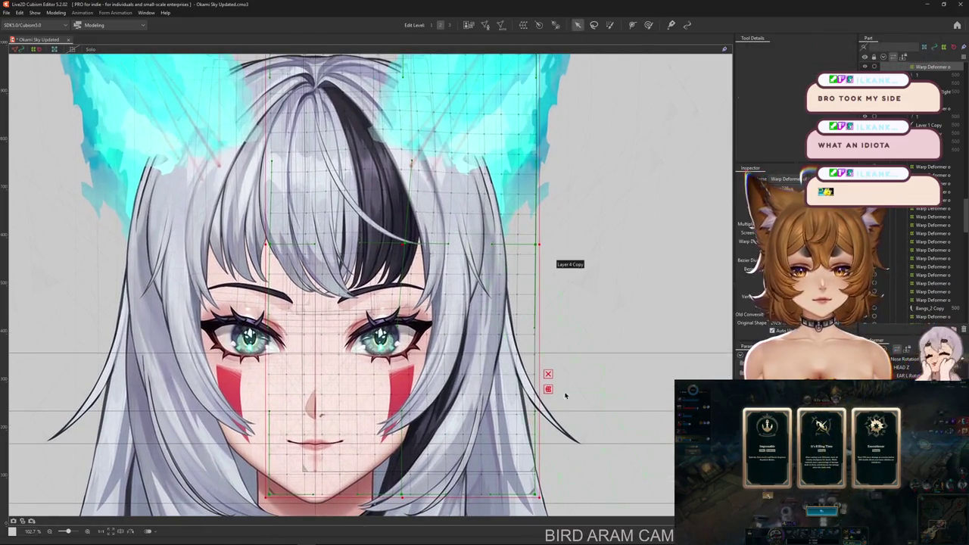
left_click(548, 389)
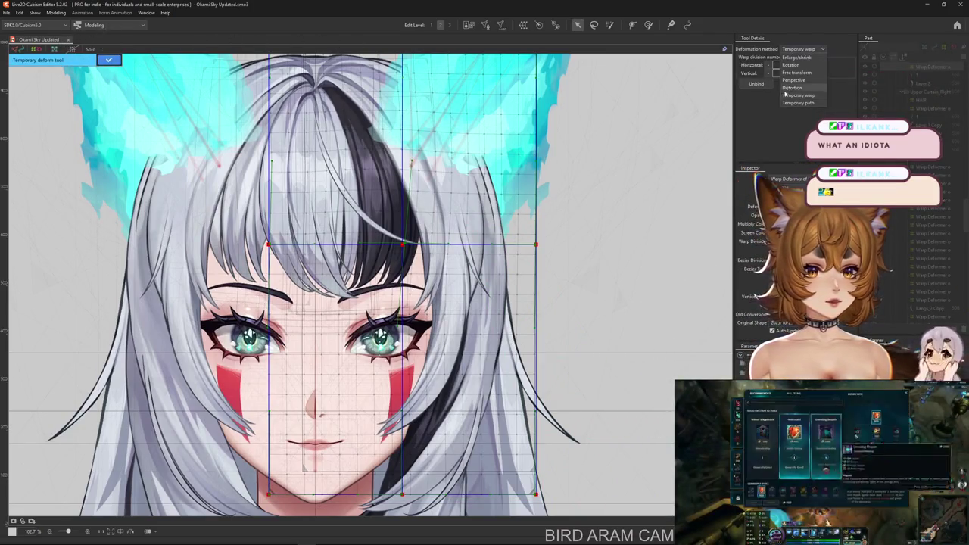
Bend the side hair outward along a three-point Temporary path and apply it.
left_click(801, 48)
left_click(798, 103)
scroll(595, 184, "down", 3)
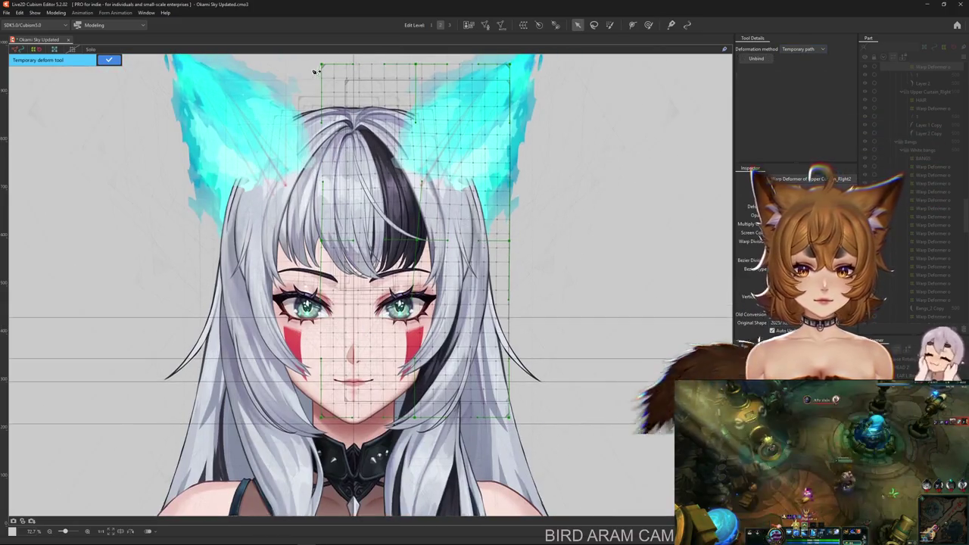
left_click(362, 103)
left_click(414, 157)
left_click(442, 227)
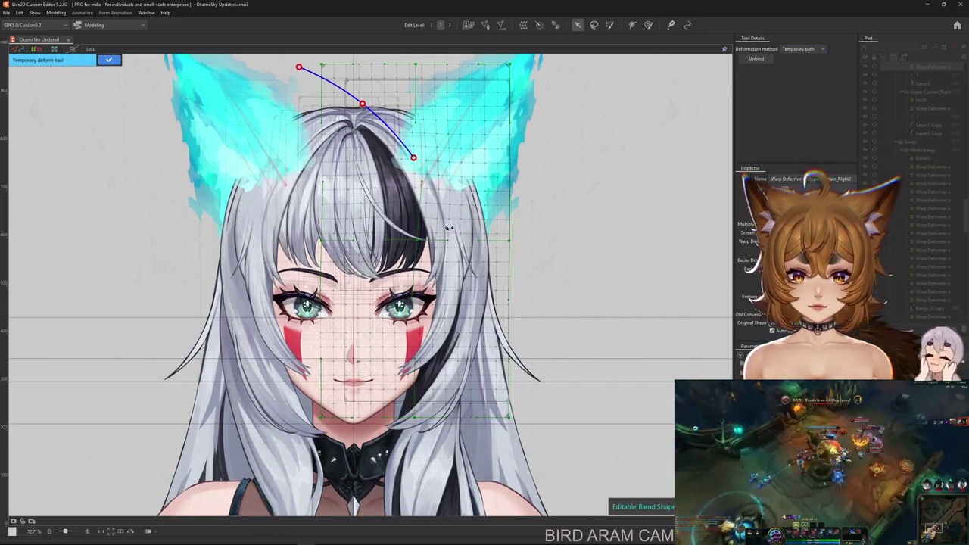
left_click_drag(318, 478, 431, 496)
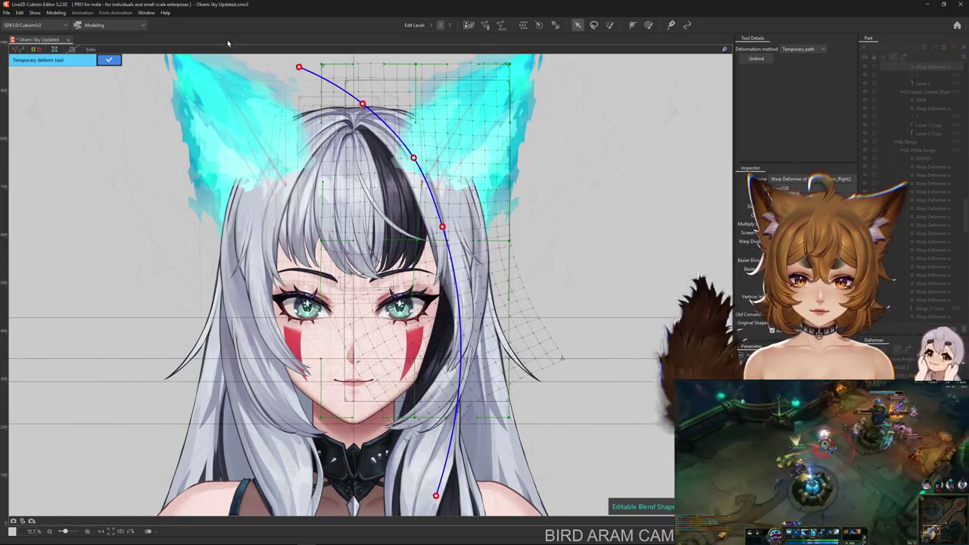
left_click(647, 24)
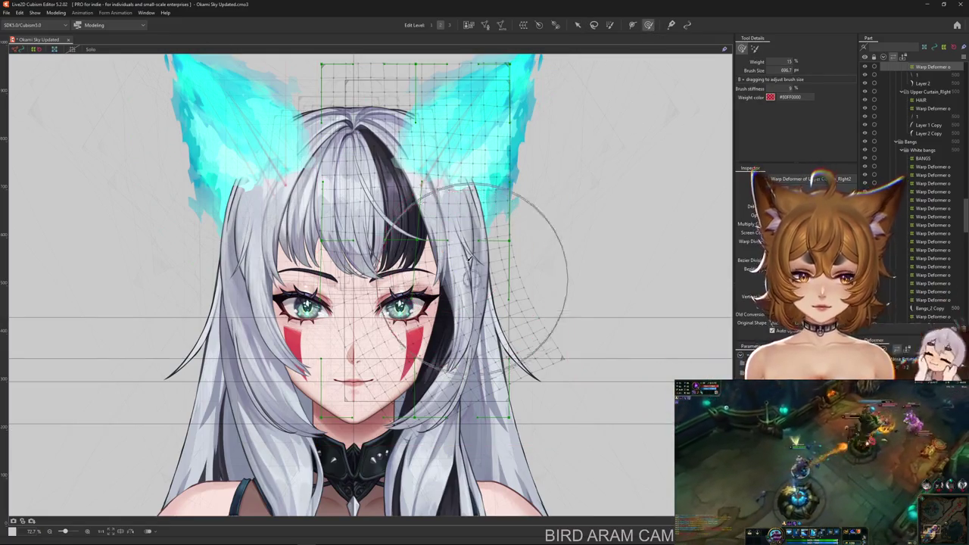
Shrink the brush to about 586 px and hide the deformer overlay.
left_click_drag(449, 256, 457, 276)
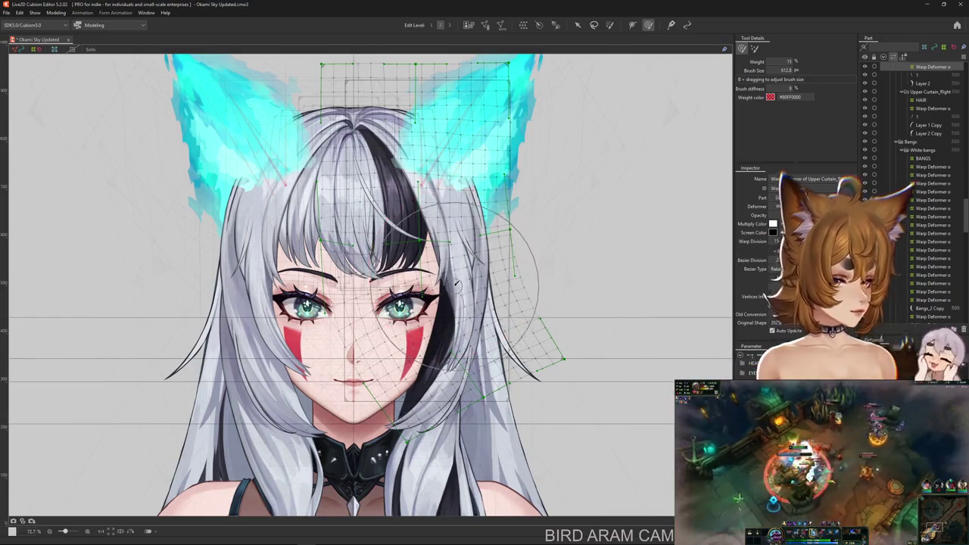
key("ctrl+h")
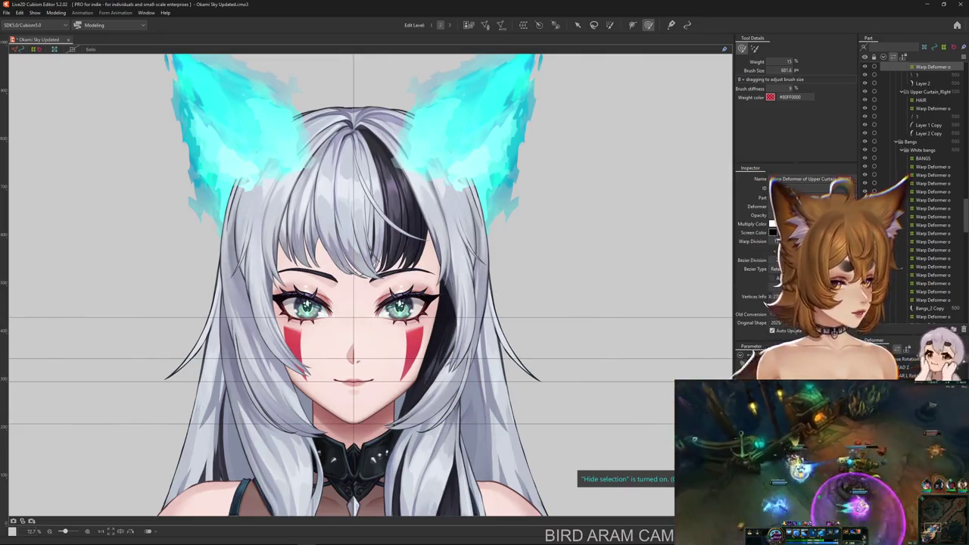
left_click_drag(492, 303, 416, 348)
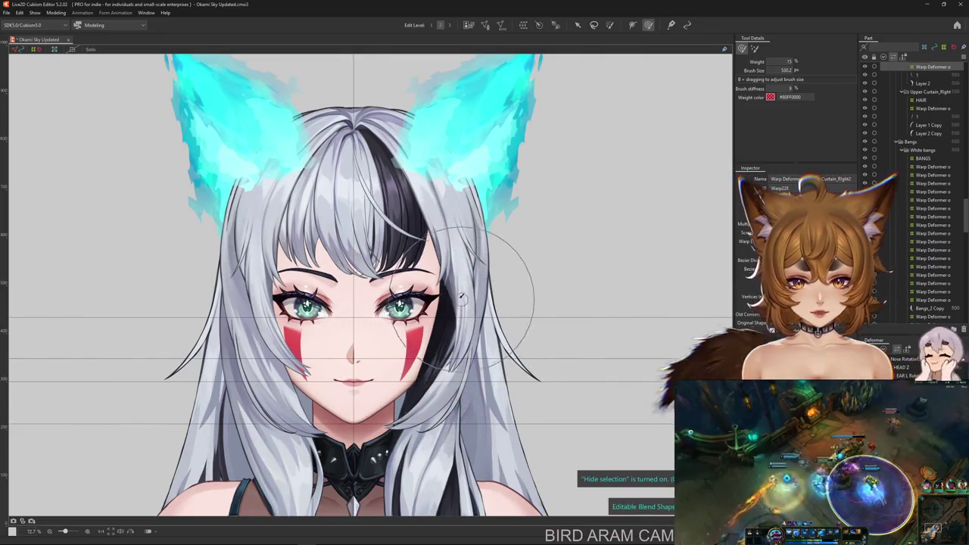
scroll(462, 321, "up", 1)
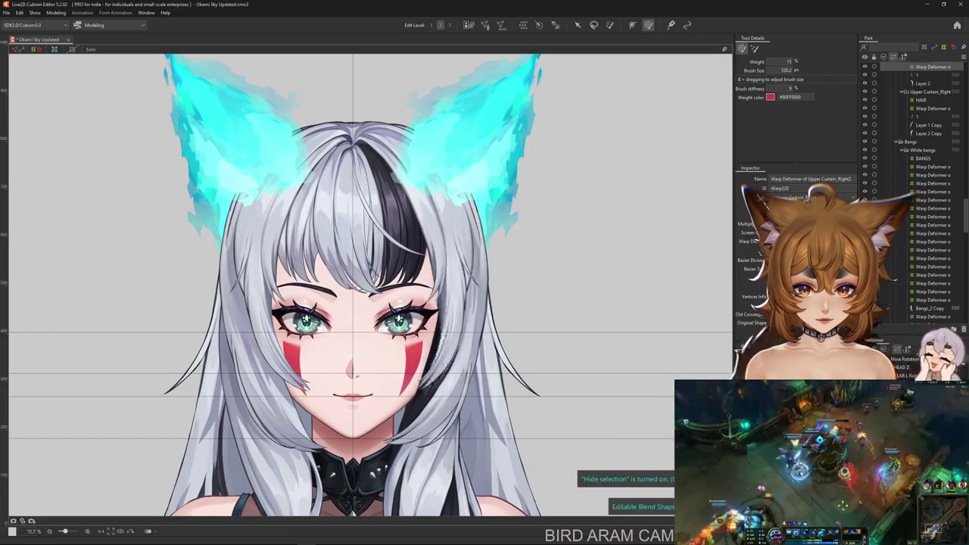
Reselect the hair warp deformer and bend its lower end left with a Temporary path.
left_click(577, 24)
left_click(477, 352)
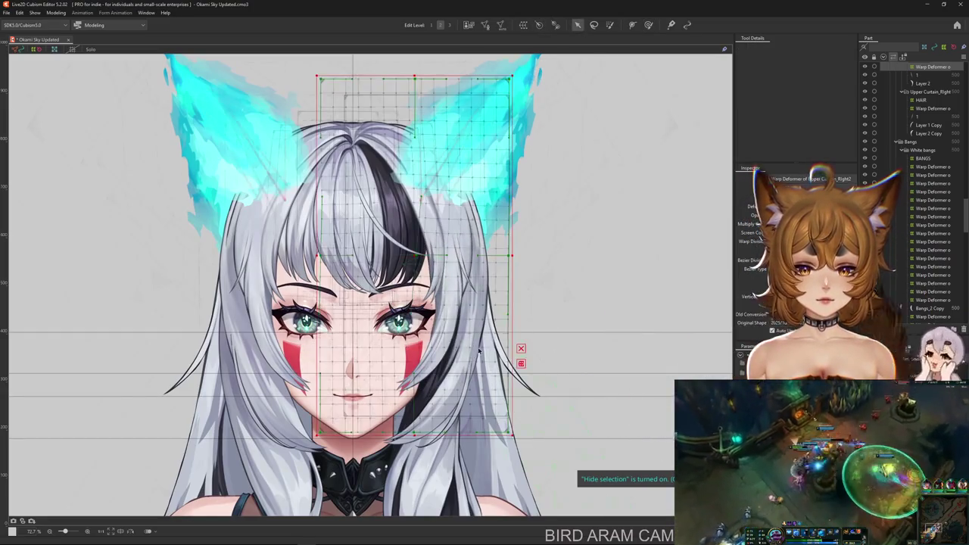
left_click(521, 364)
left_click(96, 26)
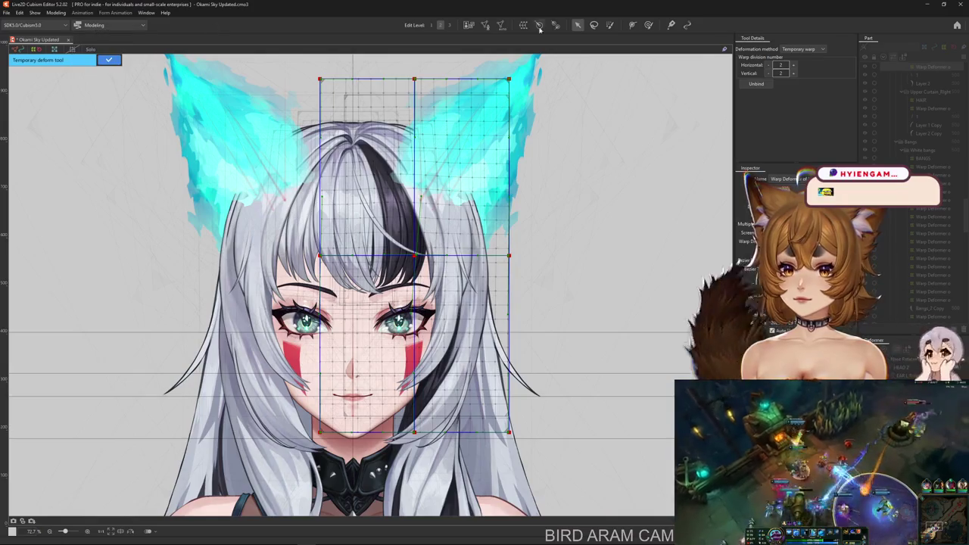
left_click(797, 103)
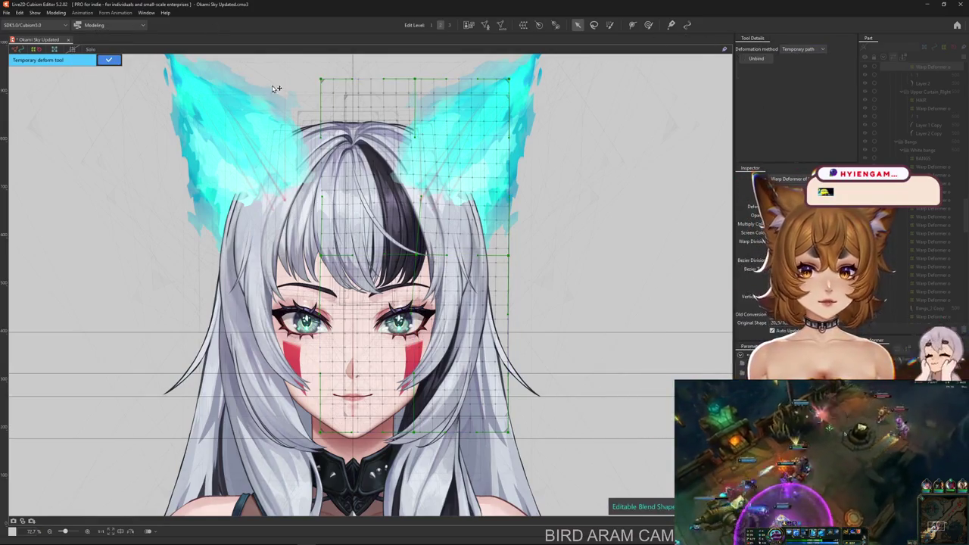
left_click(400, 160)
left_click(439, 225)
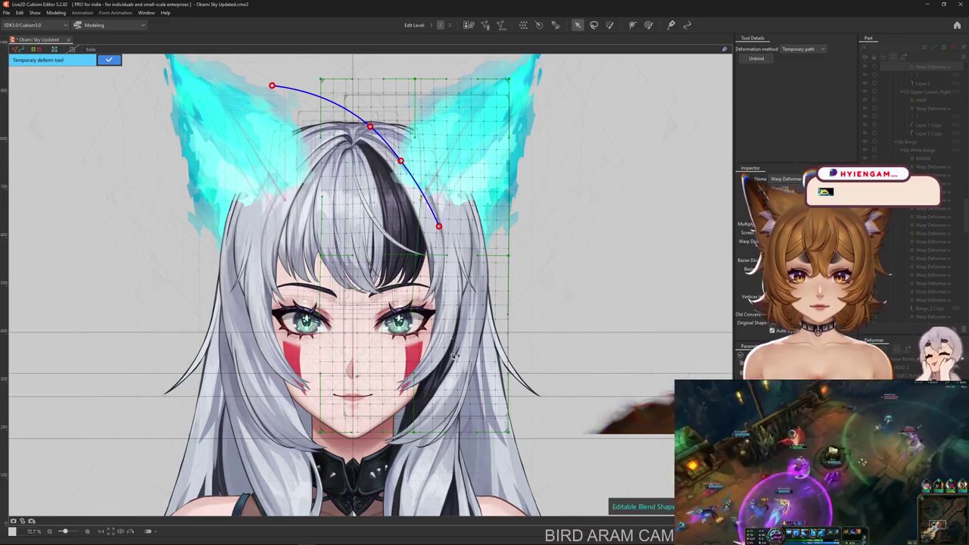
left_click_drag(341, 520, 265, 489)
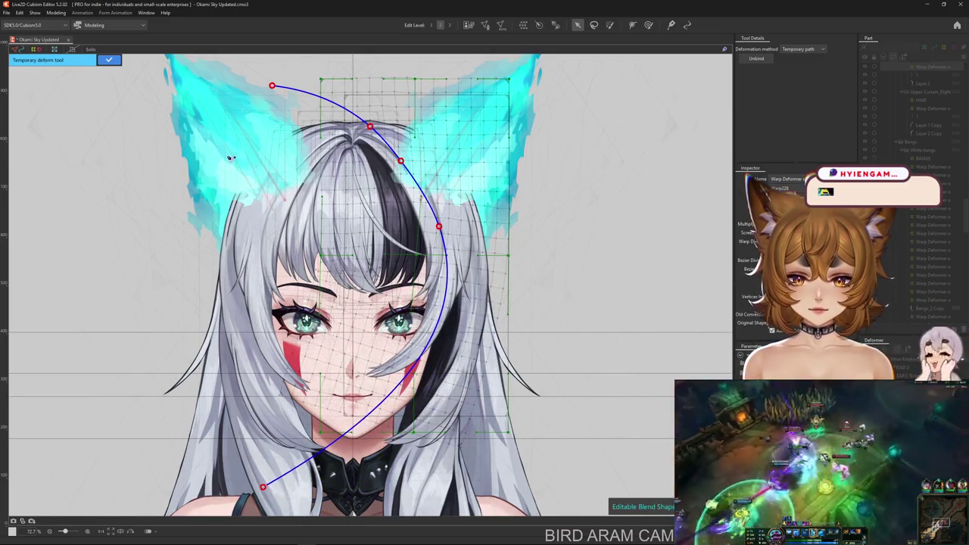
left_click(115, 64)
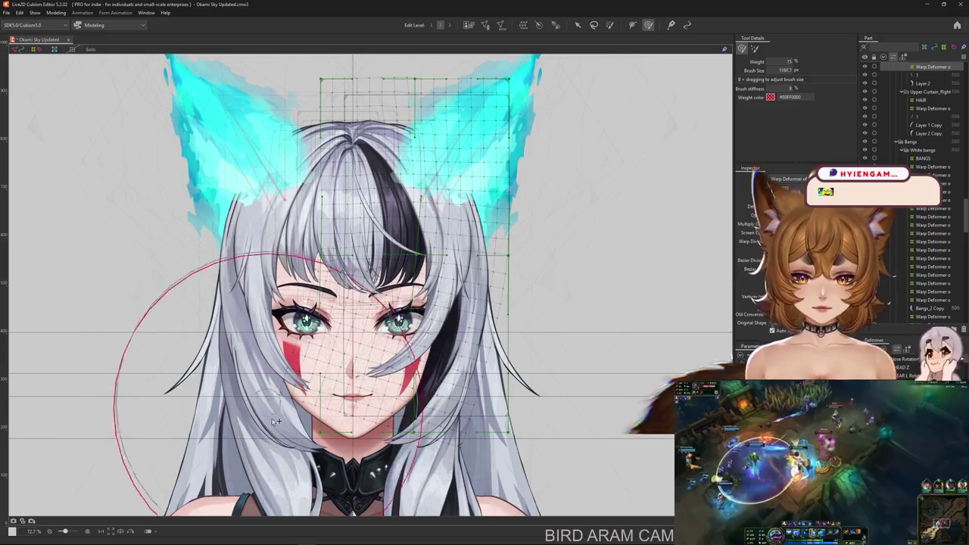
Try a brush warp near the left cheek, then undo back to the undeformed grid.
left_click_drag(274, 416, 322, 399)
left_click_drag(307, 367, 484, 318)
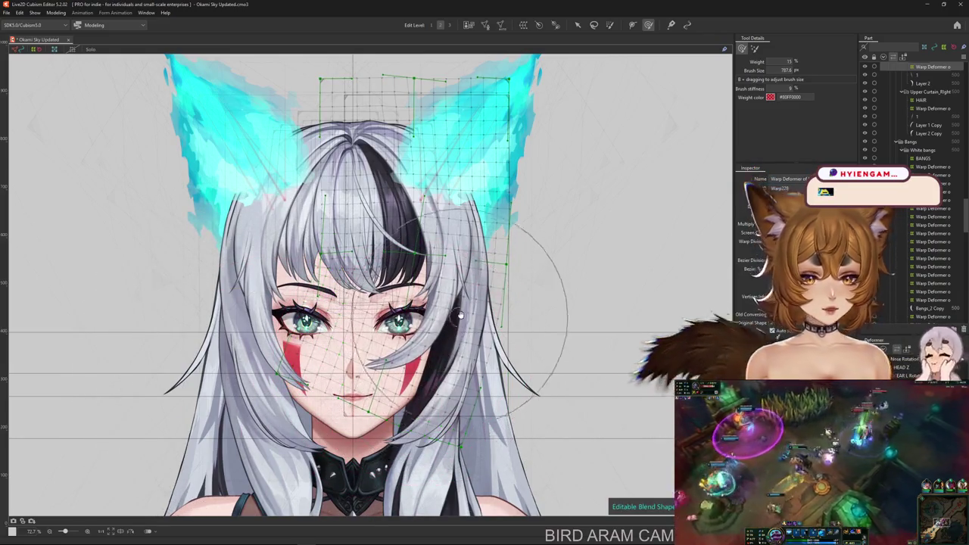
scroll(460, 314, "up", 1)
key("ctrl+z")
key("ctrl+z")
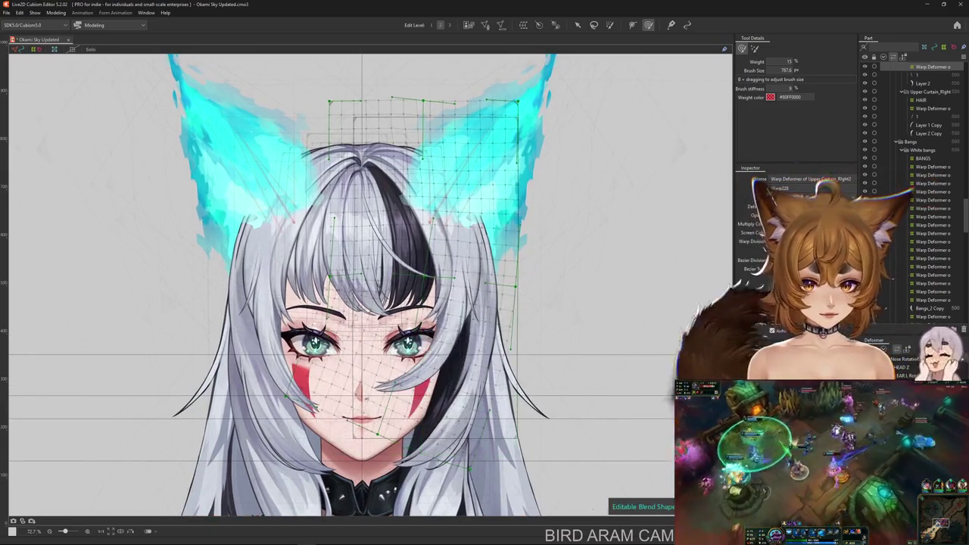
key("ctrl+z")
key("ctrl+z")
key("ctrl+z")
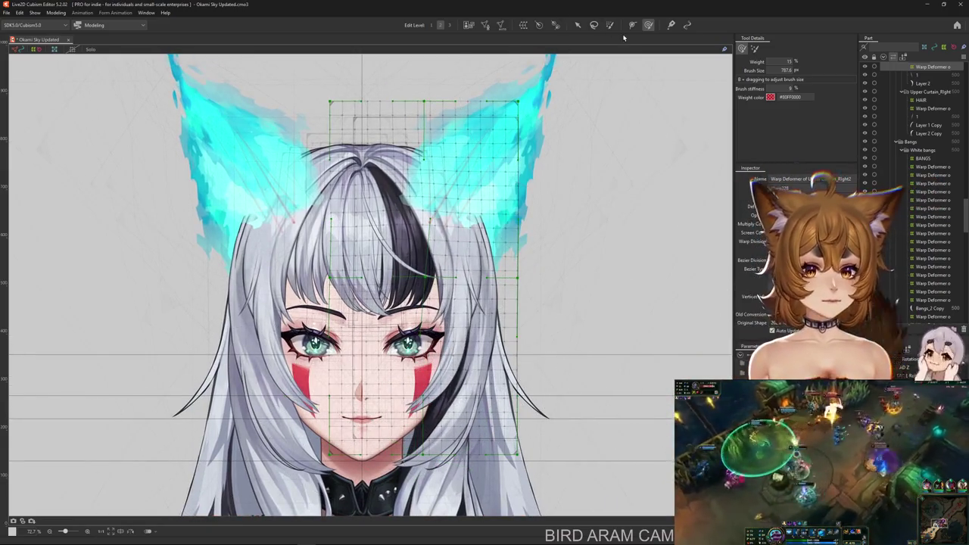
Paint red weight over the upper area of the warp deformer.
key("w")
scroll(392, 156, "up", 2)
left_click_drag(392, 204, 436, 218)
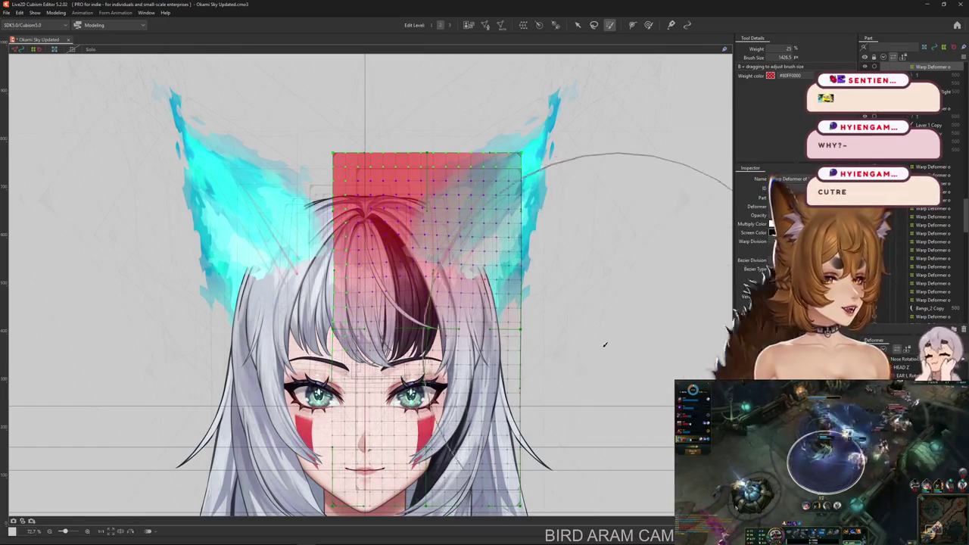
Test the weights by pulling the warp deformer's lower-right part down and right.
left_click(372, 144)
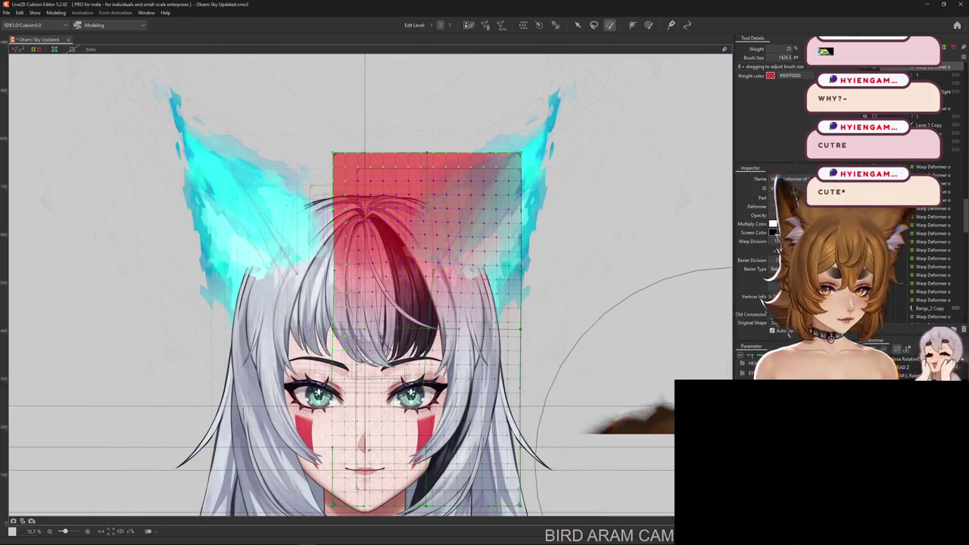
left_click_drag(593, 299, 637, 402)
left_click(638, 402)
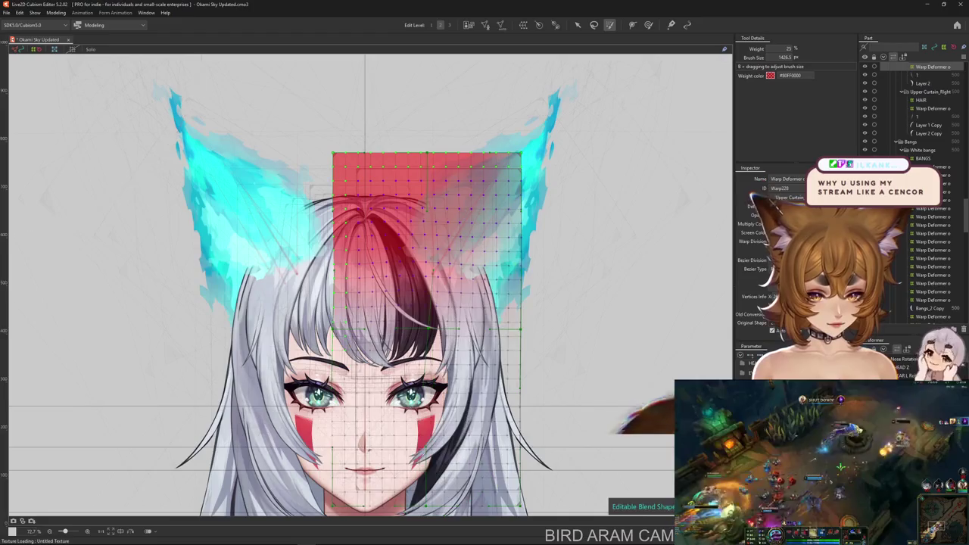
Hide the deformer overlay to preview the bent hair.
key("ctrl+h")
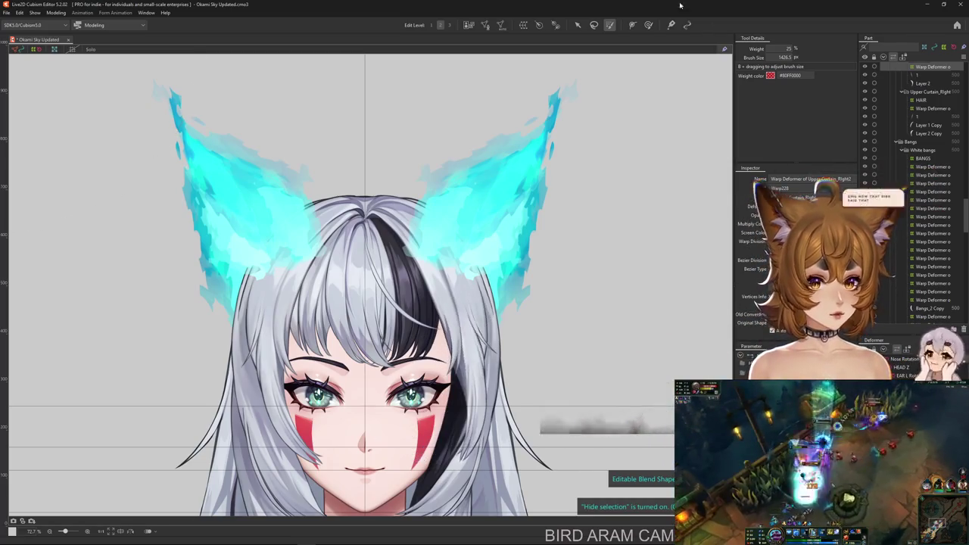
left_click_drag(477, 476, 447, 361)
key("ctrl+h")
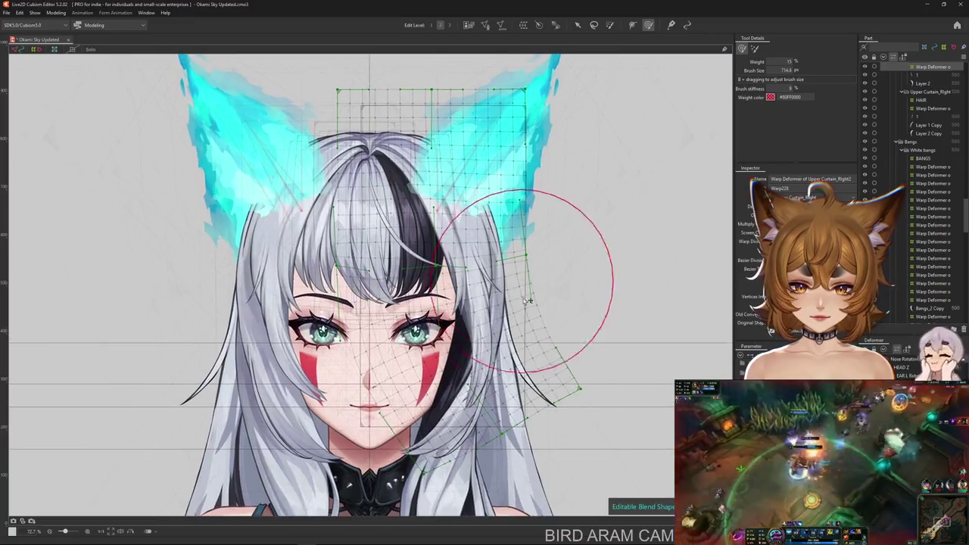
key("ctrl+h")
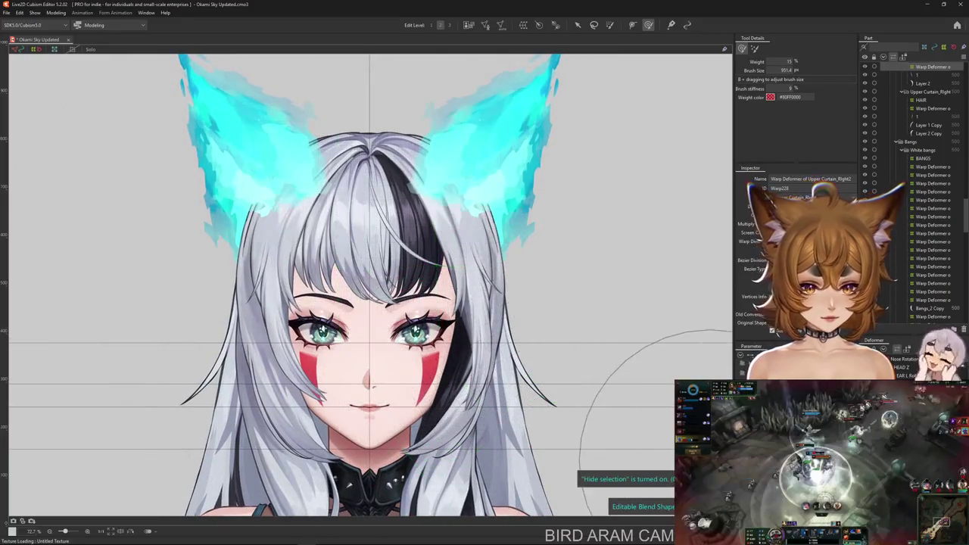
left_click(611, 25)
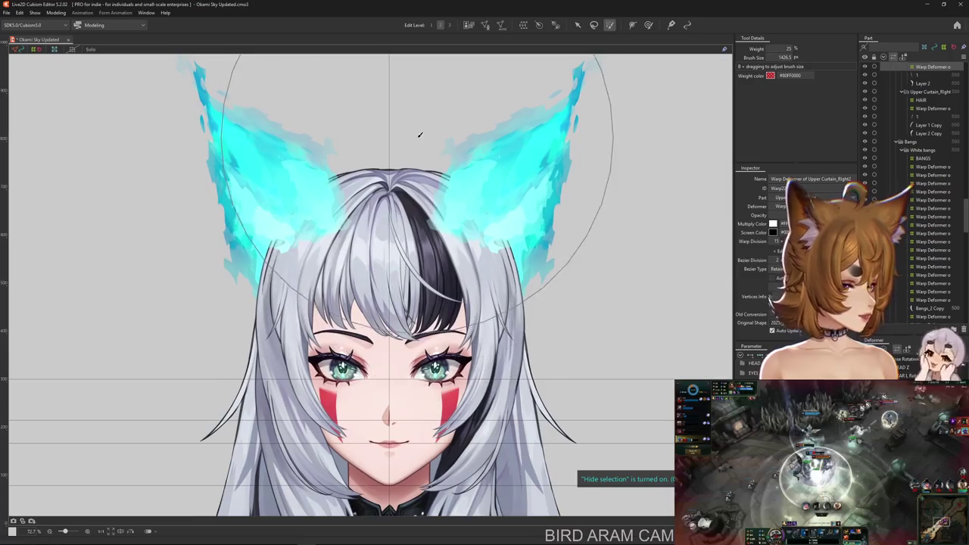
Paint weight over the upper hair warp and bend its lower-right down and right.
left_click_drag(454, 151, 394, 244)
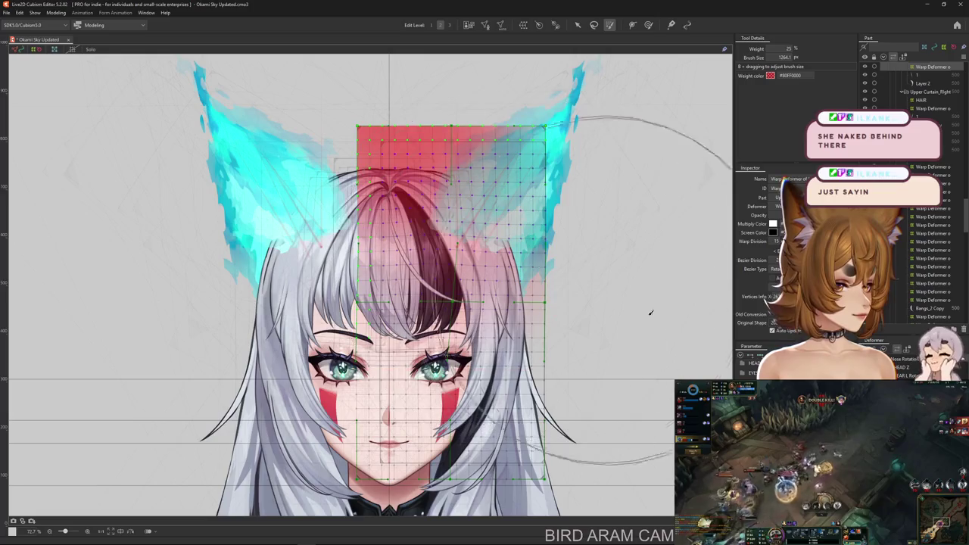
left_click_drag(548, 369, 598, 426)
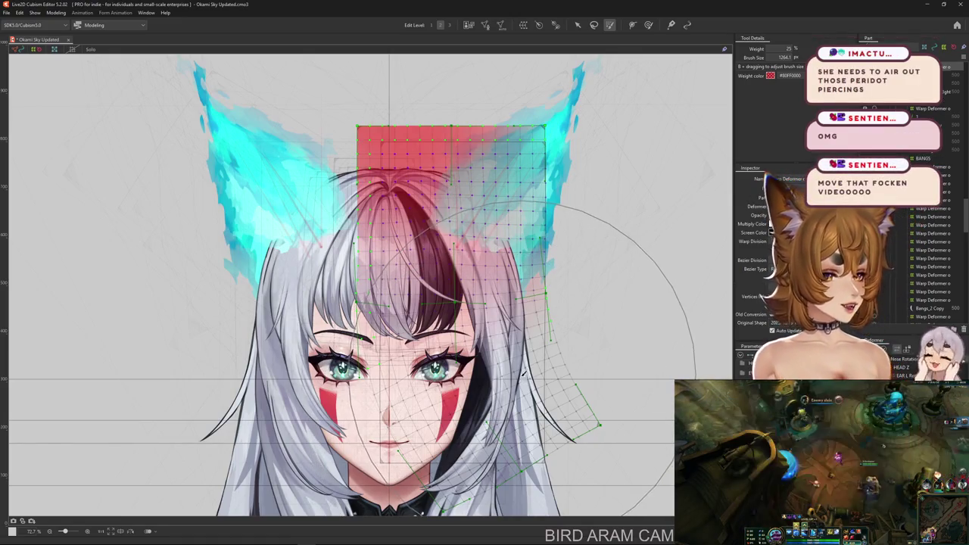
key("ctrl+h")
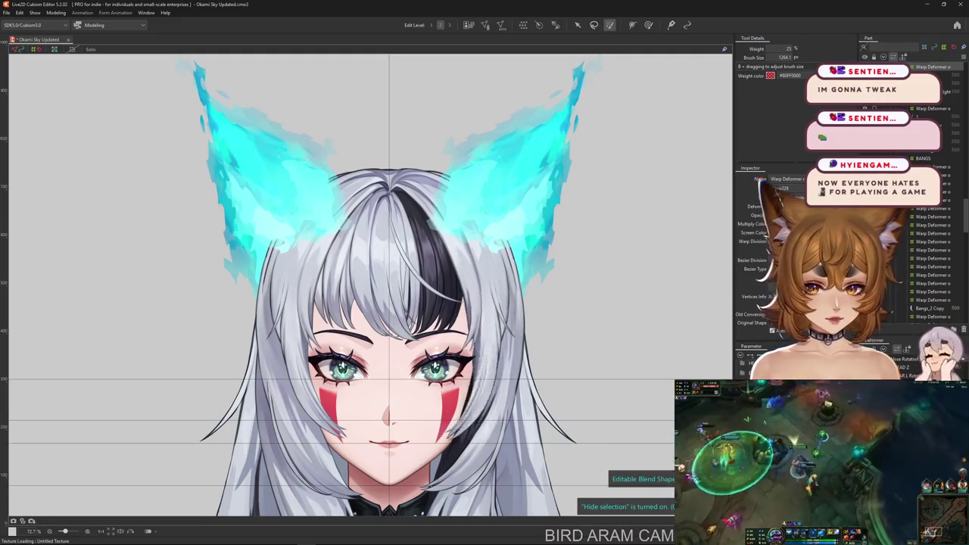
Reselect the hair warp deformer and hide its grid.
left_click_drag(597, 392, 515, 356)
left_click(505, 176)
left_click(648, 25)
left_click_drag(371, 408, 424, 350)
key("ctrl+h")
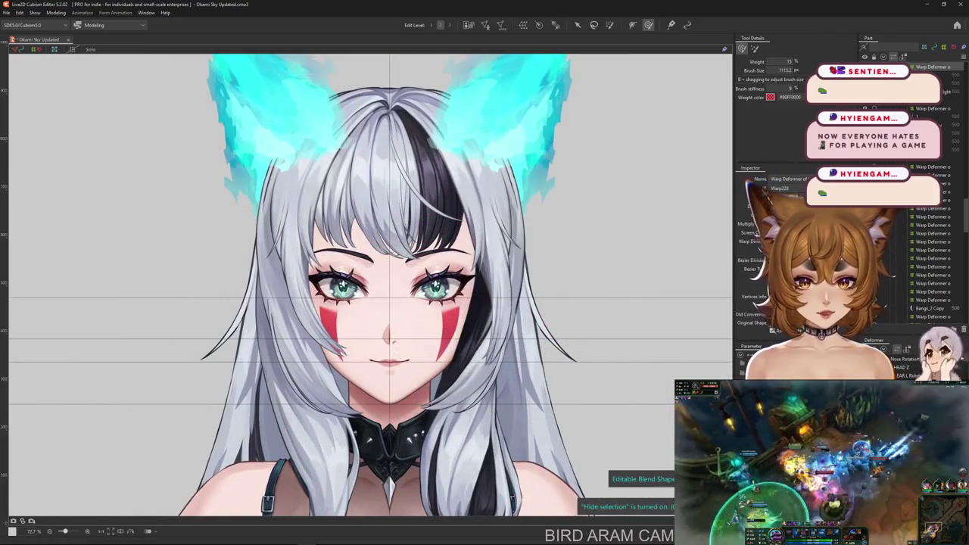
left_click_drag(485, 288, 456, 356)
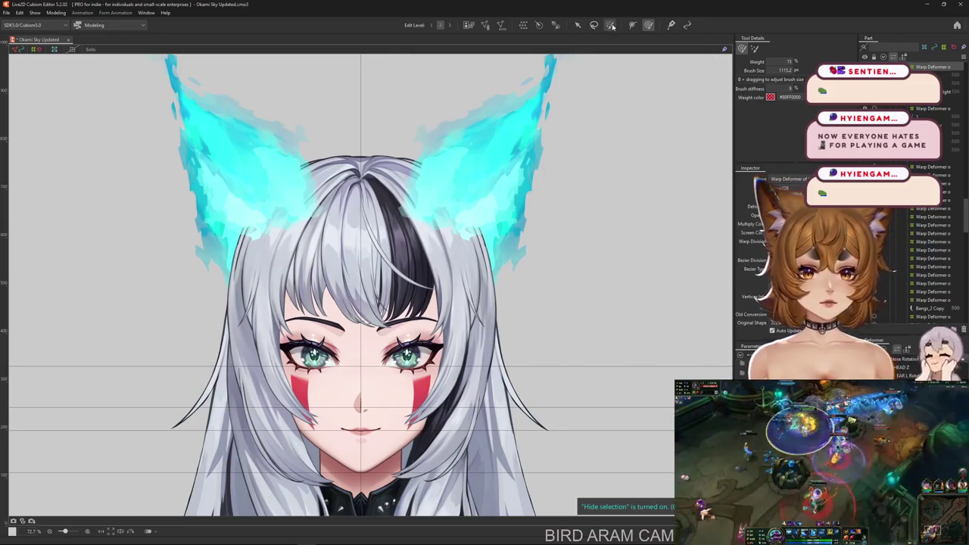
Brush-select the right-side grid points and bend the lower-right outward.
left_click(611, 26)
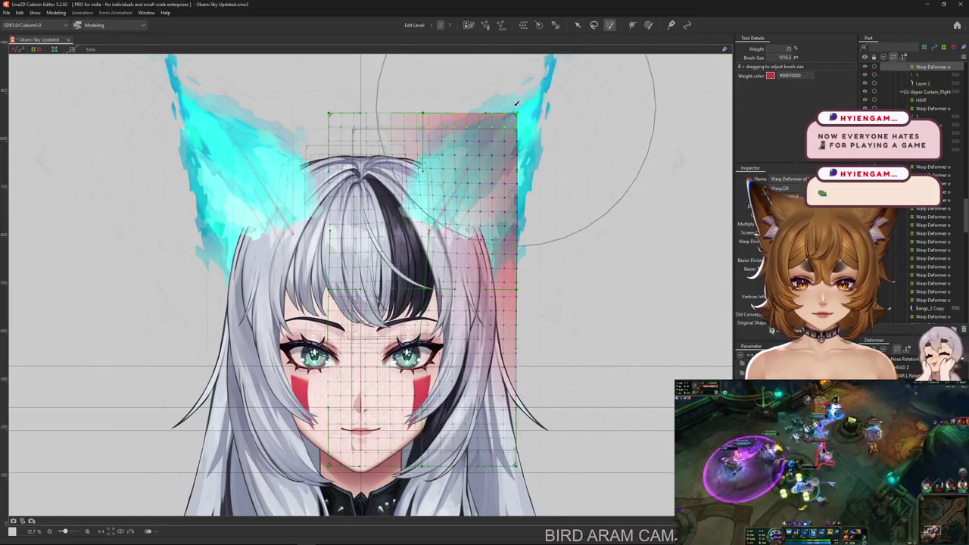
mouse_move(521, 355)
left_mouse_down()
mouse_move(569, 408)
mouse_move(476, 454)
left_mouse_up()
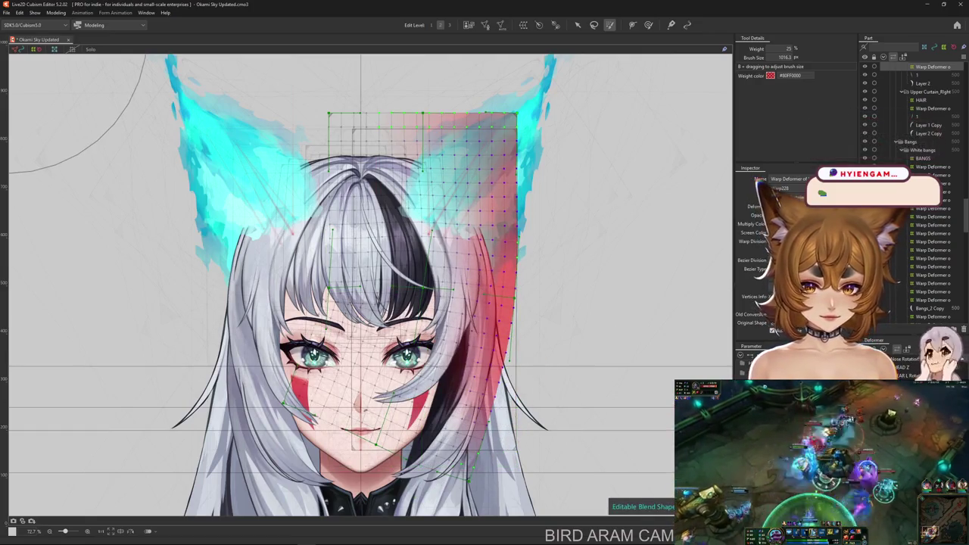
key("ctrl+z")
key("ctrl+z")
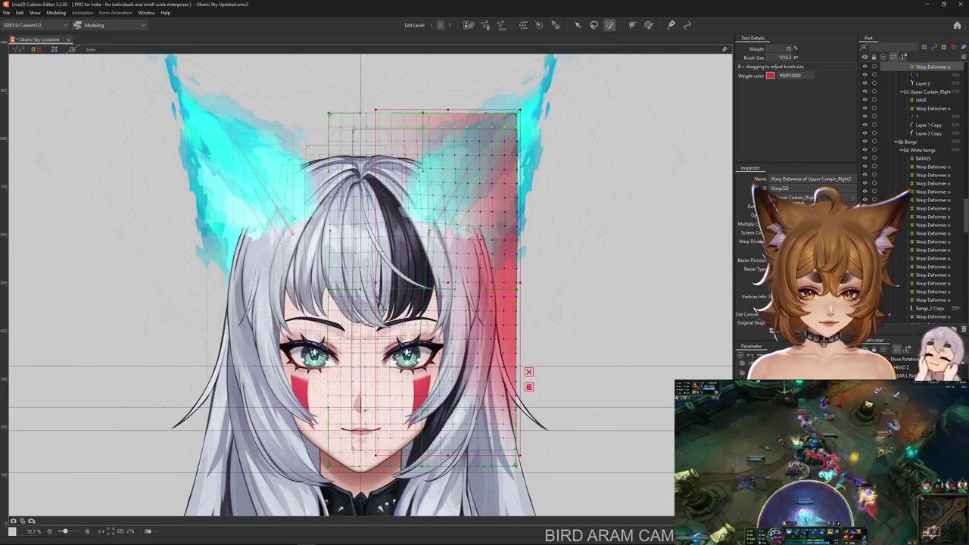
left_click_drag(549, 265, 692, 350)
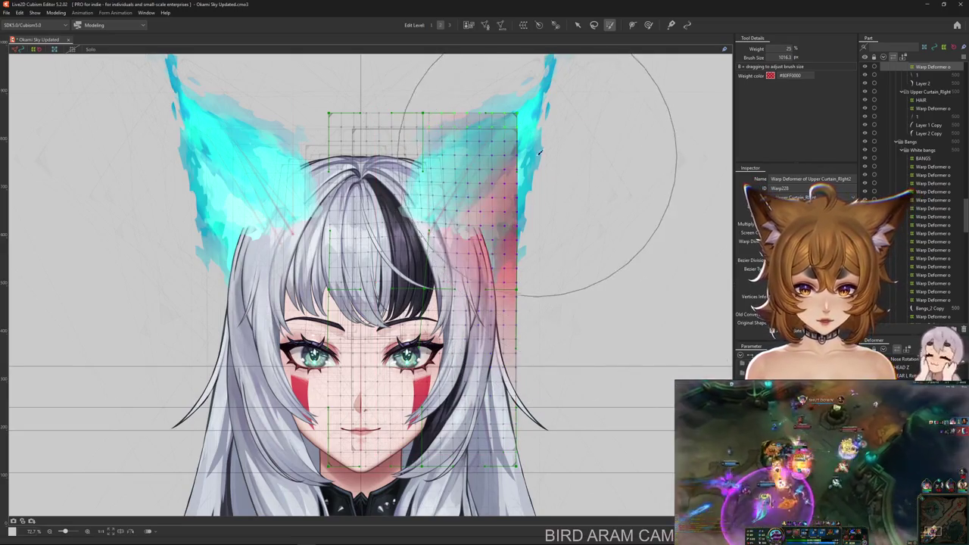
left_click_drag(517, 463, 572, 412)
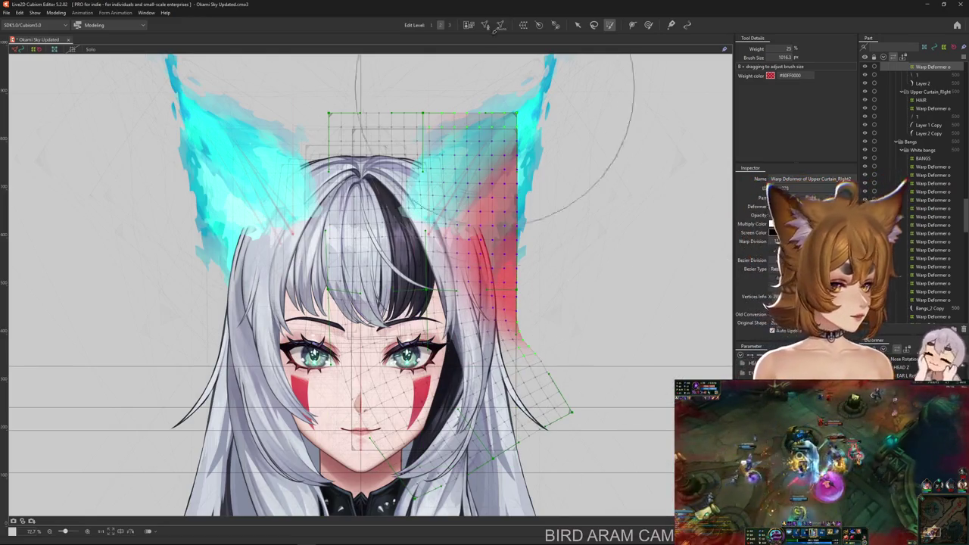
Enlarge the smoothing brush and undo part of the lower-right bend.
left_click(648, 25)
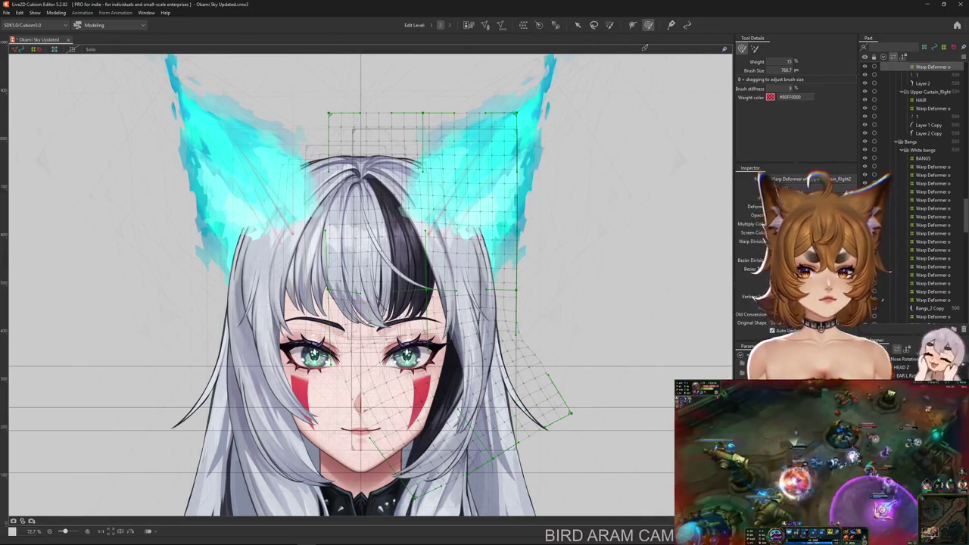
left_click_drag(555, 339, 588, 405)
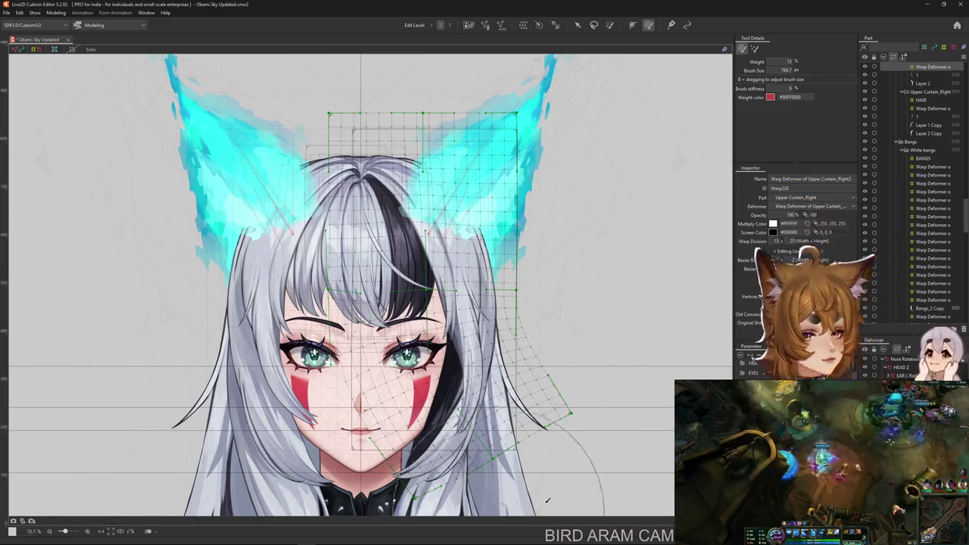
key("ctrl+z")
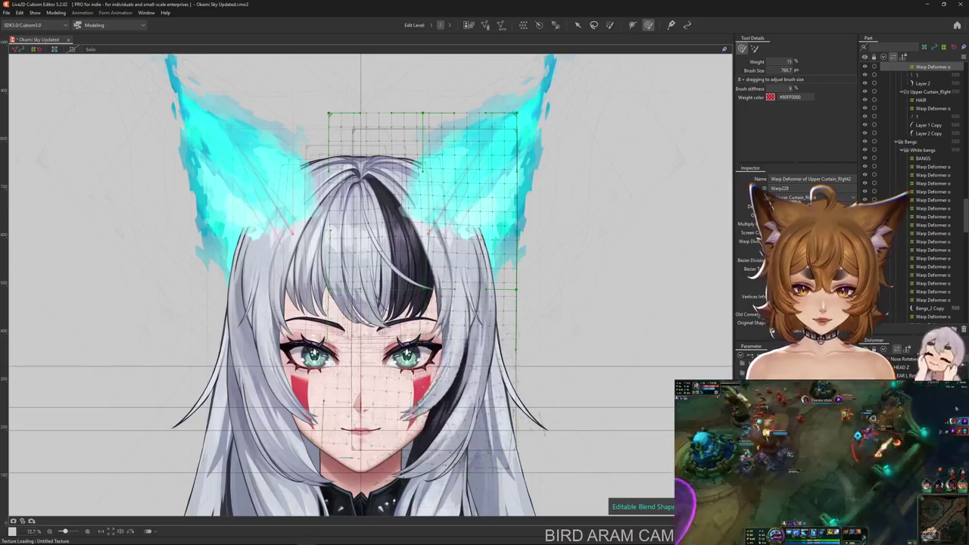
Resize the brush to 593.5 px, hide the hair grid, and undo a stray strand warp.
scroll(522, 367, "down", 2)
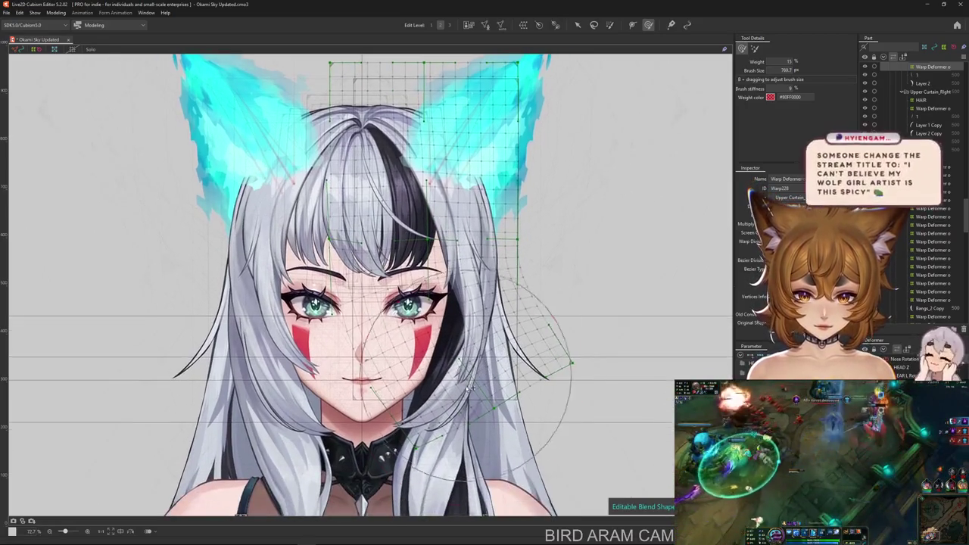
left_click_drag(468, 377, 464, 419)
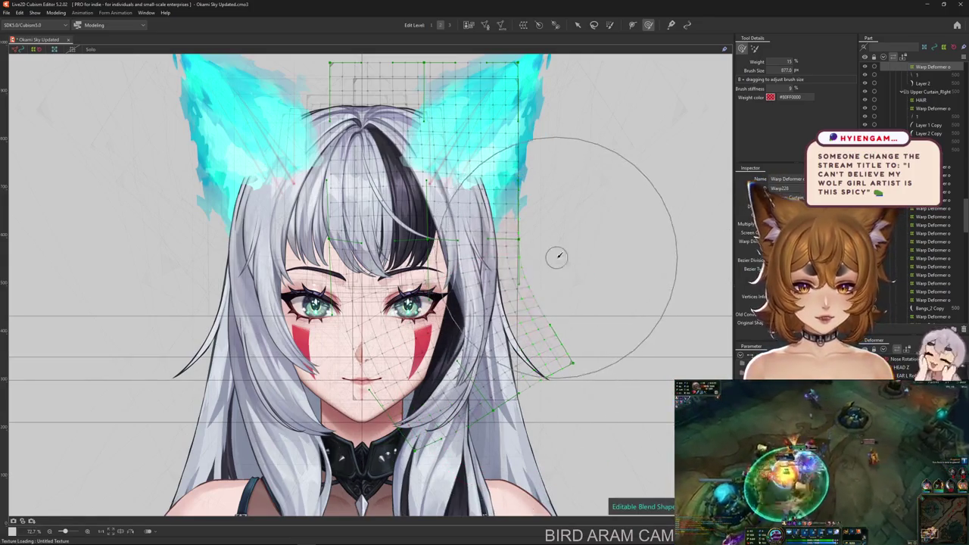
key("ctrl+h")
mouse_move(506, 276)
left_mouse_down()
mouse_move(512, 328)
mouse_move(424, 424)
left_mouse_up()
left_click_drag(515, 325, 507, 287)
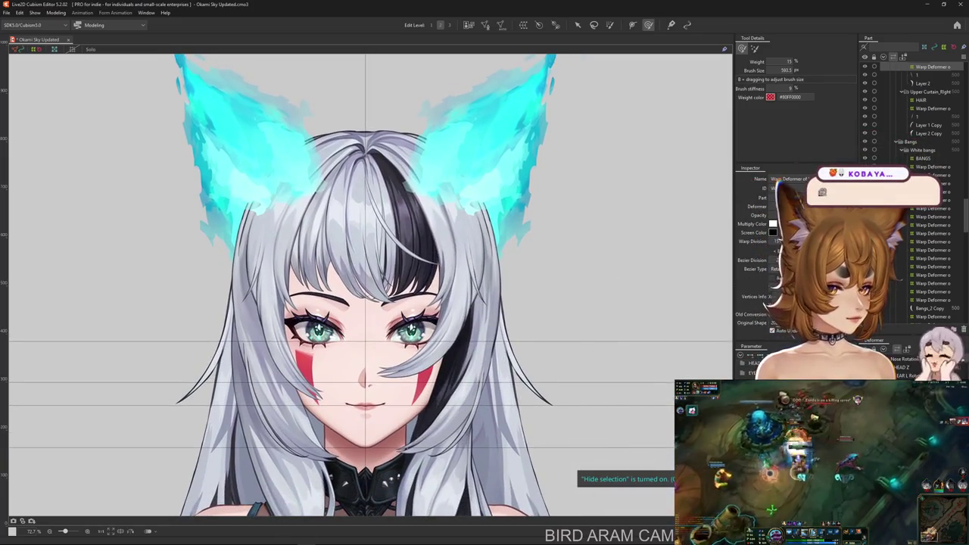
key("ctrl+z")
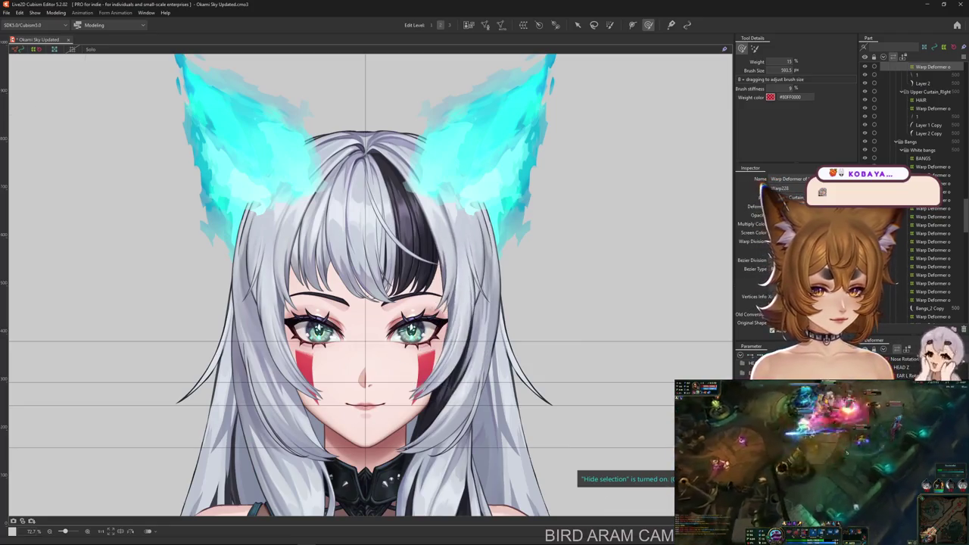
Select Warp228, test-warp its lower grid, and undo the distortions.
left_click(413, 174)
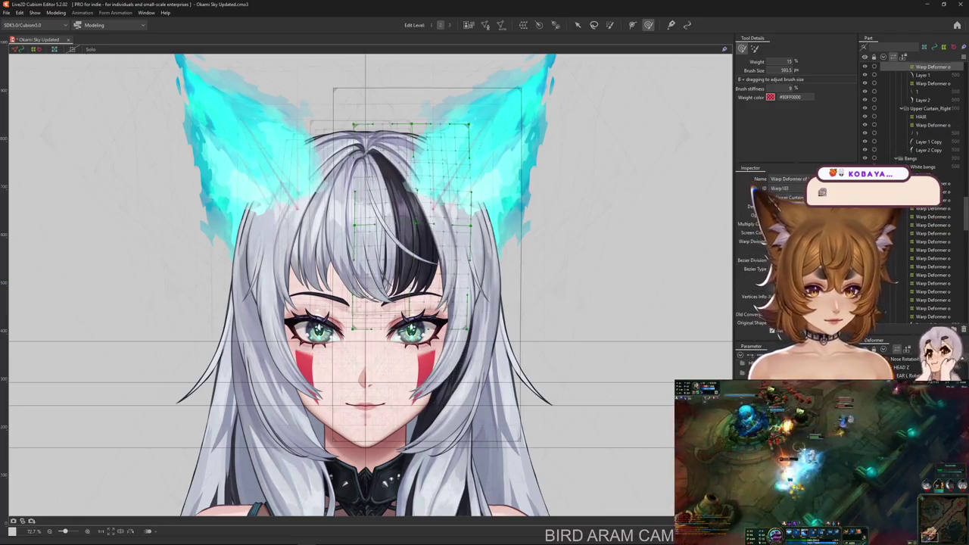
left_click(427, 89)
left_click_drag(424, 371, 393, 393)
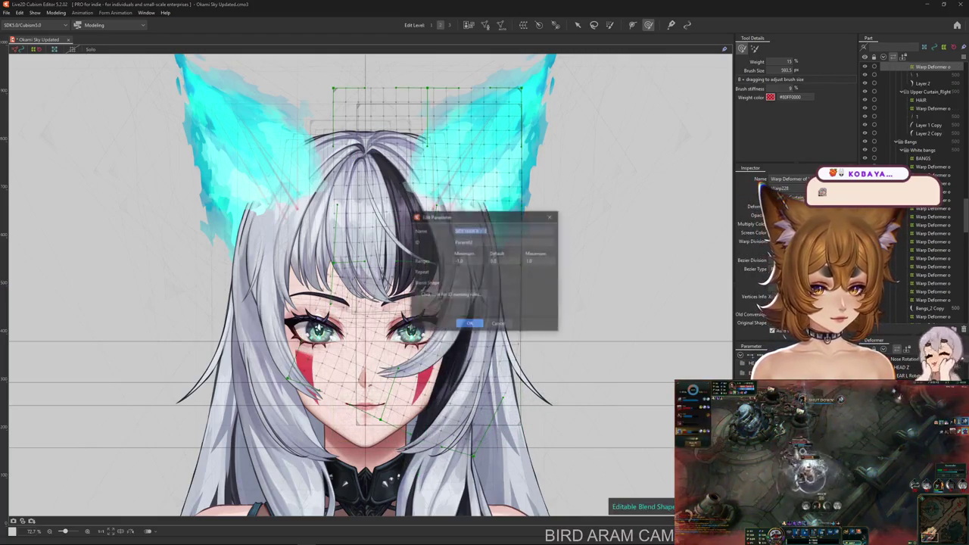
left_click(522, 333)
mouse_move(523, 333)
left_mouse_down()
mouse_move(411, 194)
mouse_move(666, 424)
left_mouse_up()
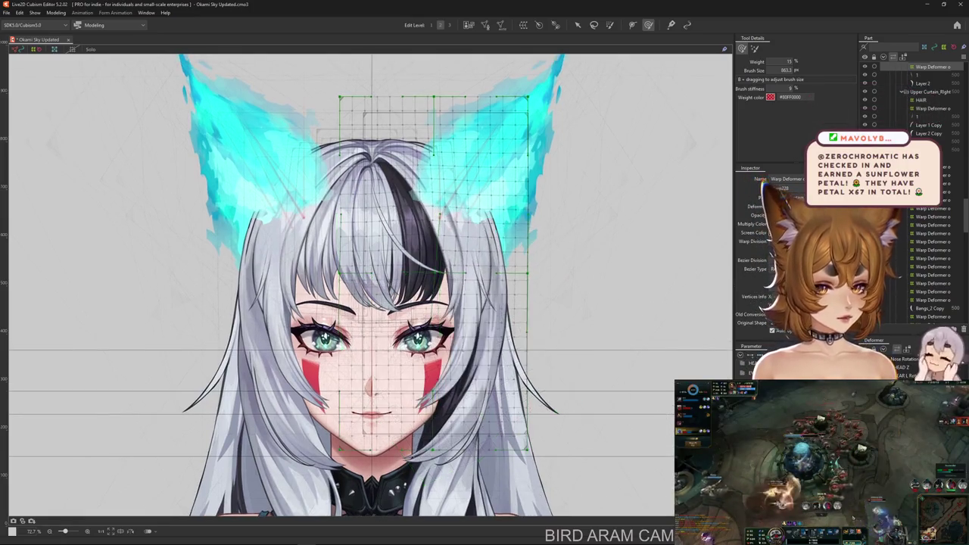
left_click_drag(422, 303, 407, 355)
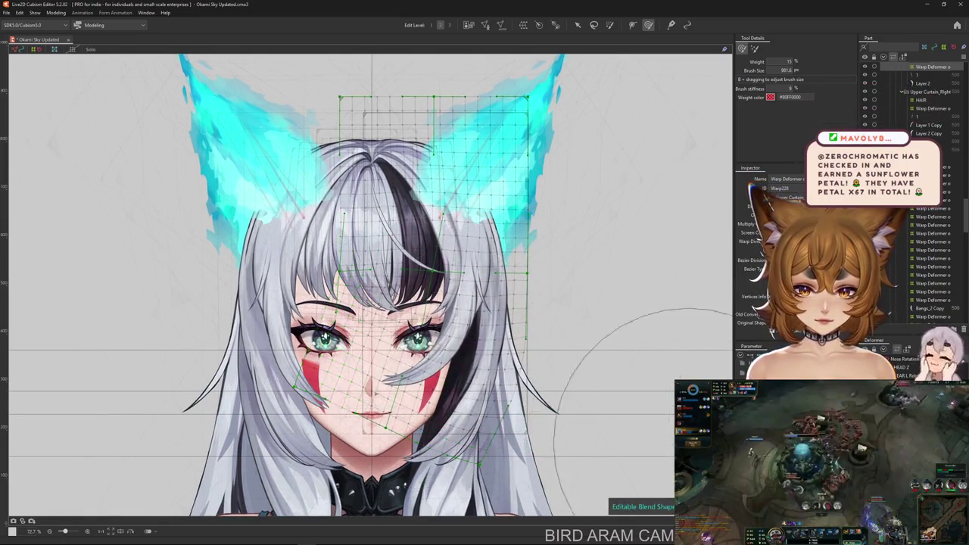
key("ctrl+z")
key("ctrl+z")
key("ctrl+z")
key("ctrl+z")
key("ctrl+z")
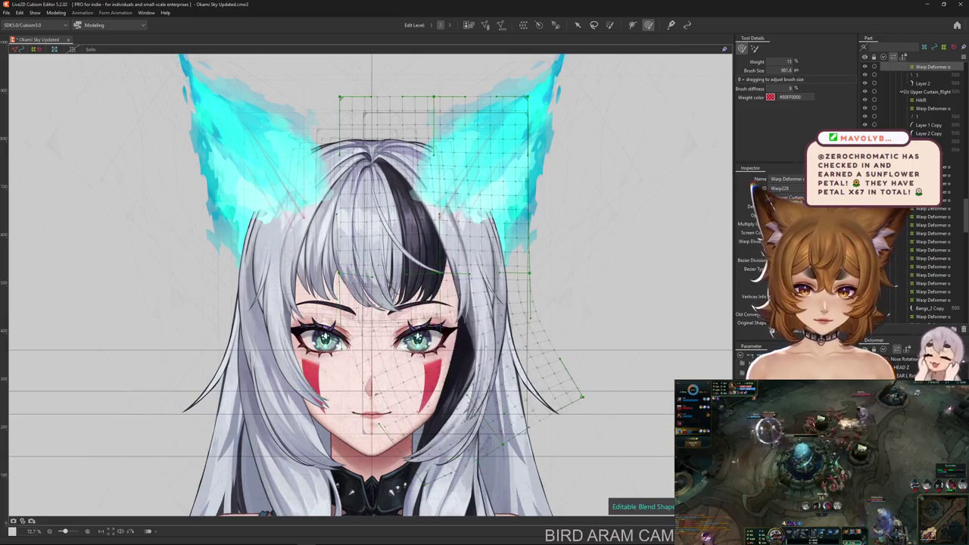
key("ctrl+z")
Paint weight over Warp228's top rows, test a lower-right pull, and hide the overlays.
left_click(610, 25)
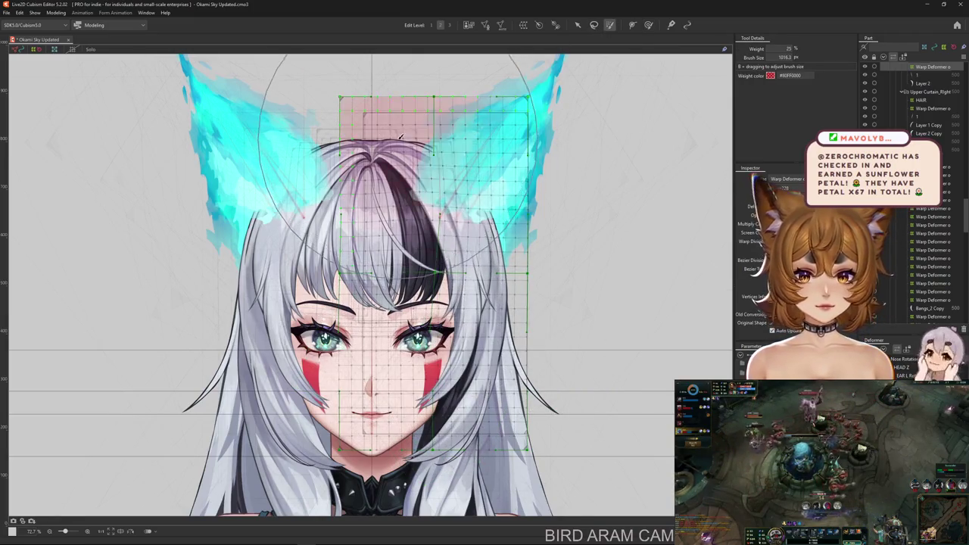
left_click_drag(363, 129, 403, 161)
left_click_drag(527, 448, 583, 397)
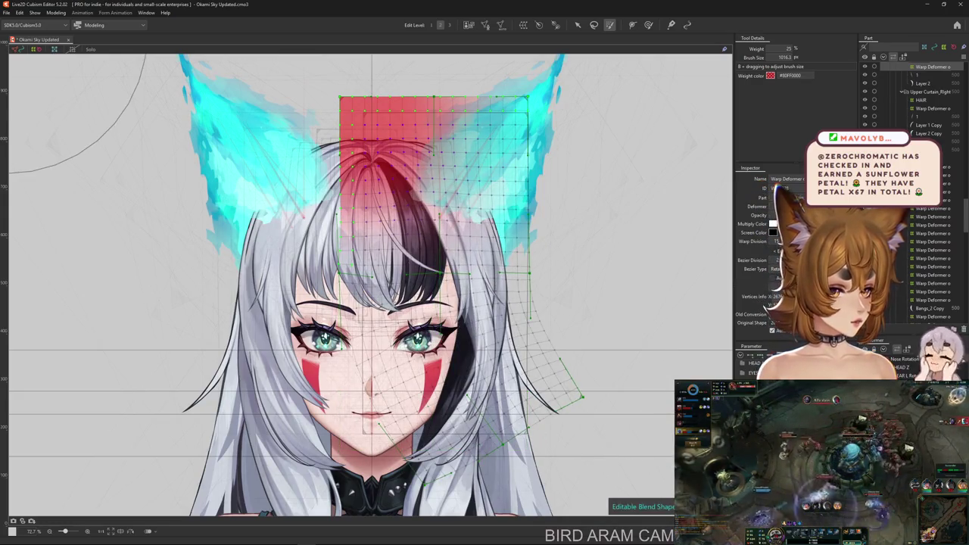
key("ctrl+z")
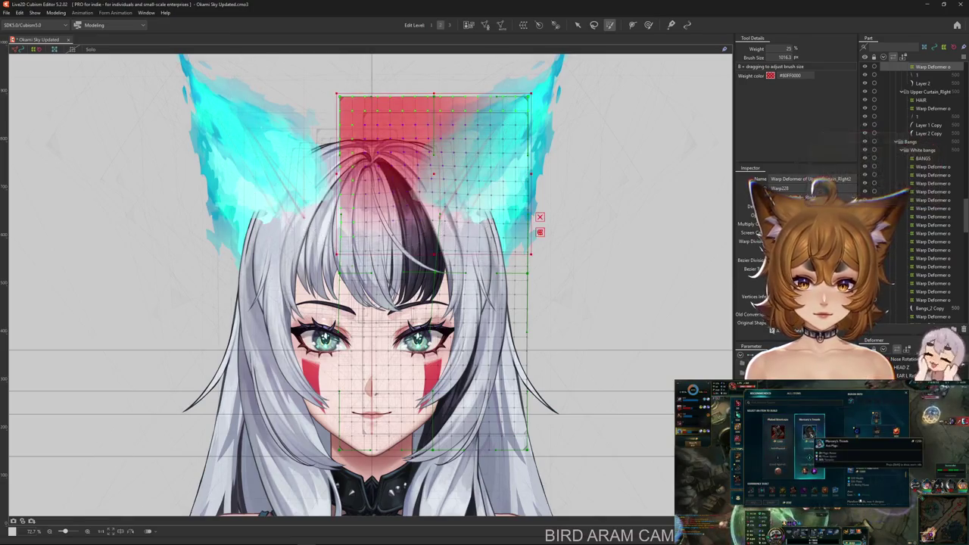
key("ctrl+y")
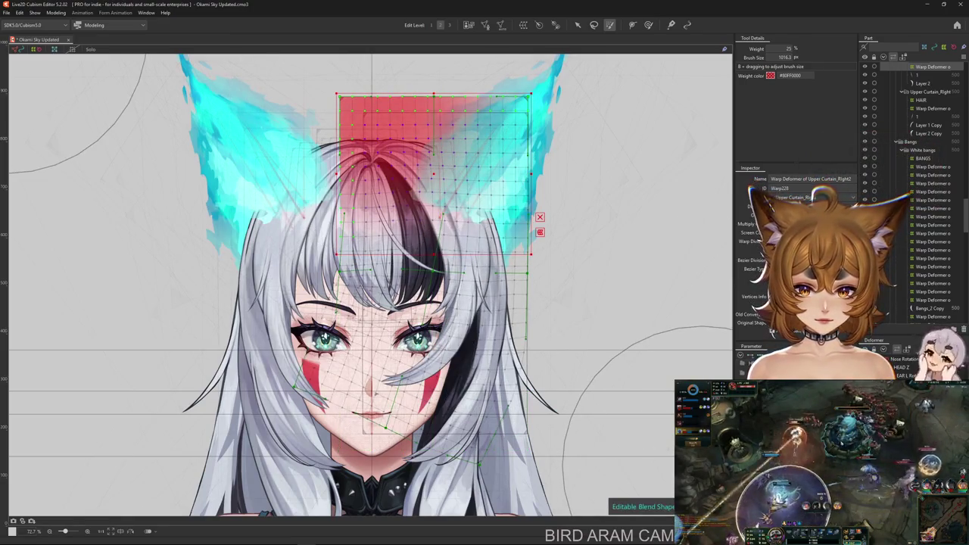
key("ctrl+h")
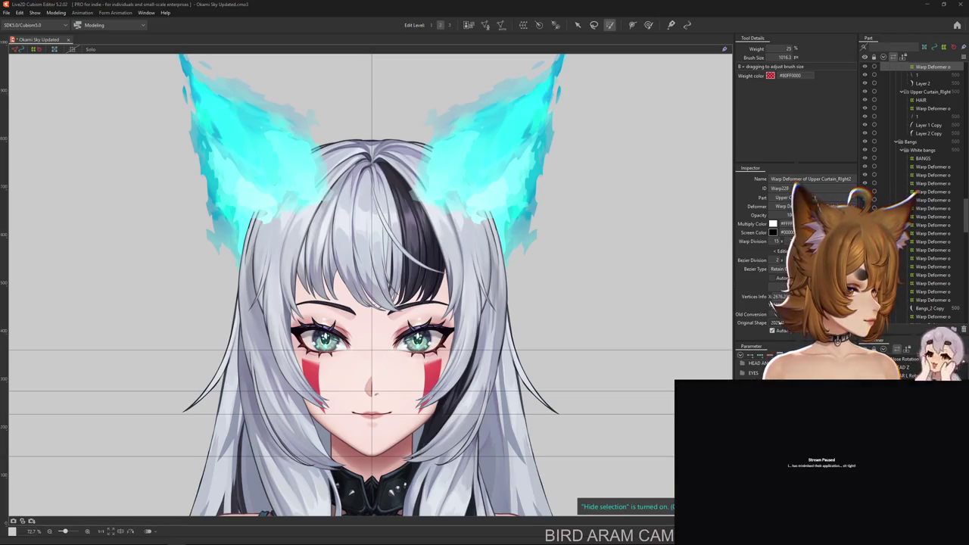
left_click(648, 24)
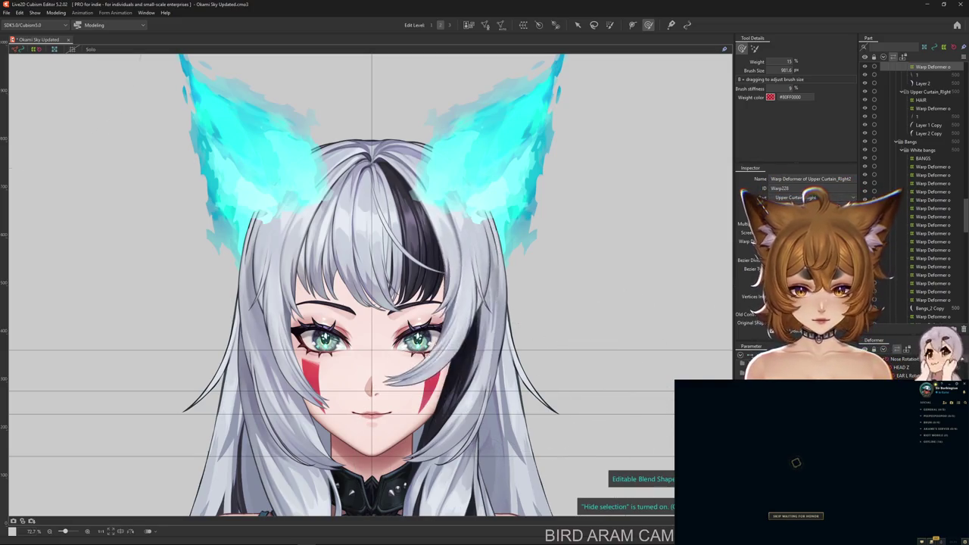
left_click(610, 25)
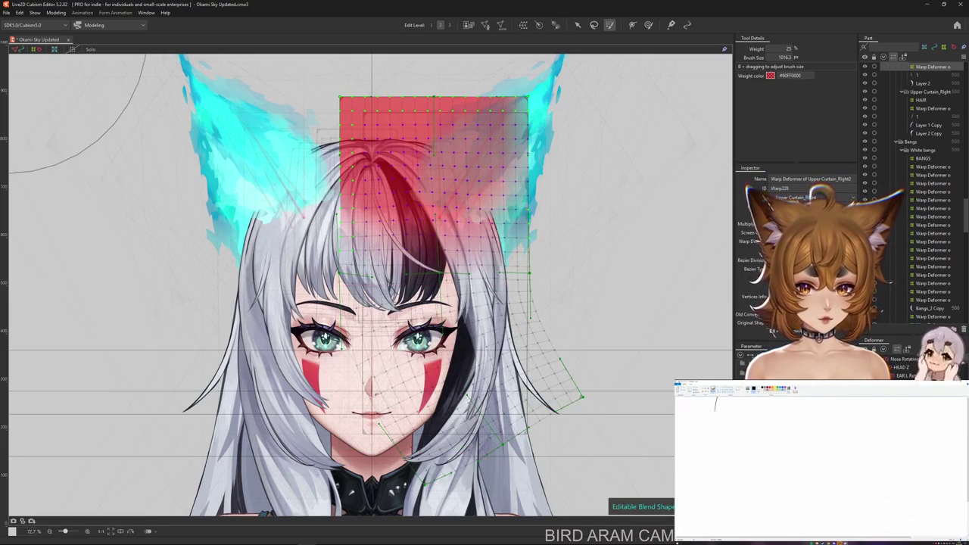
left_click_drag(774, 458, 790, 397)
left_click_drag(846, 447, 858, 397)
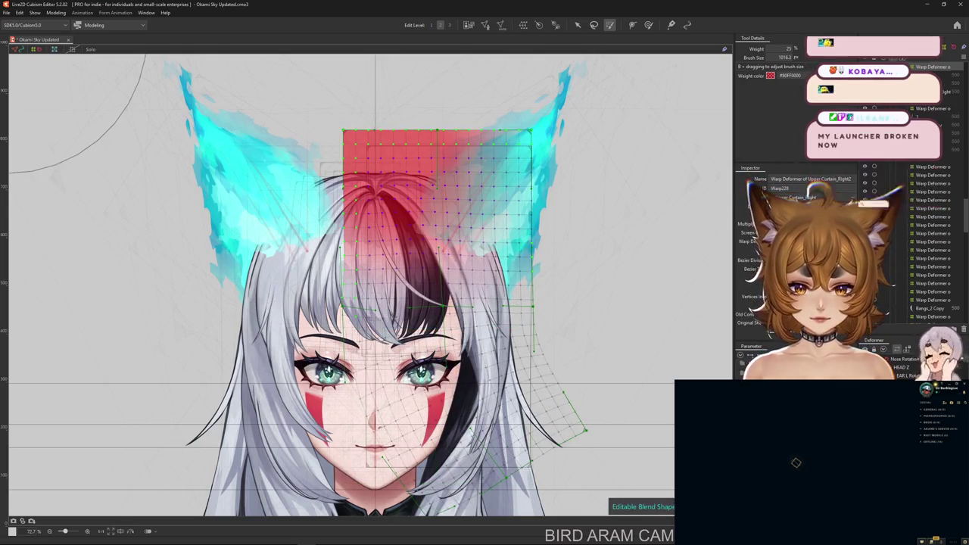
left_click(881, 442)
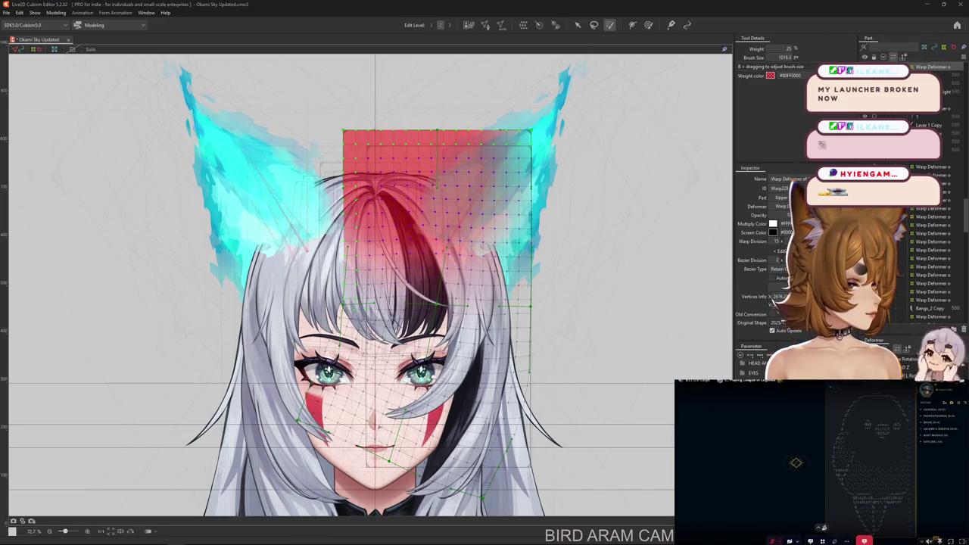
left_click(648, 25)
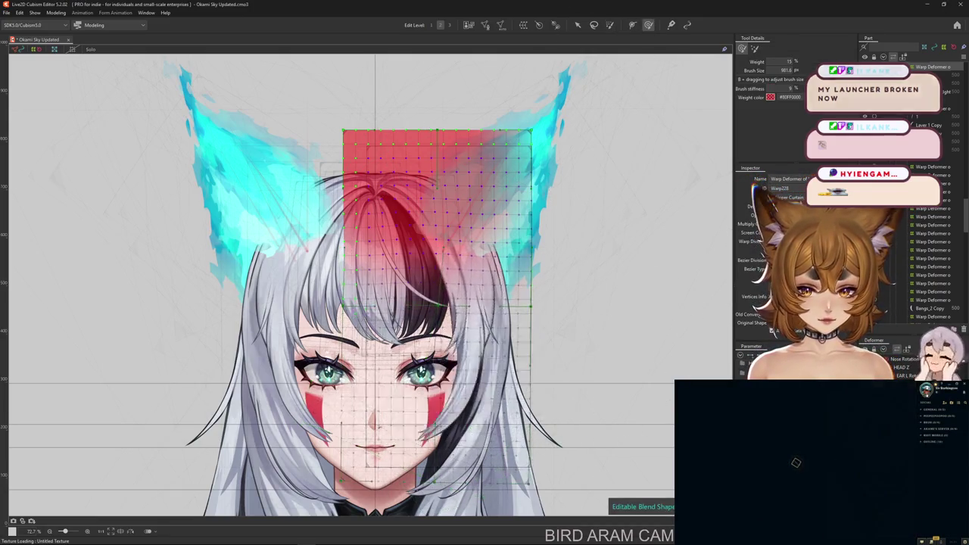
mouse_move(566, 424)
left_mouse_down()
mouse_move(555, 344)
mouse_move(551, 363)
left_mouse_up()
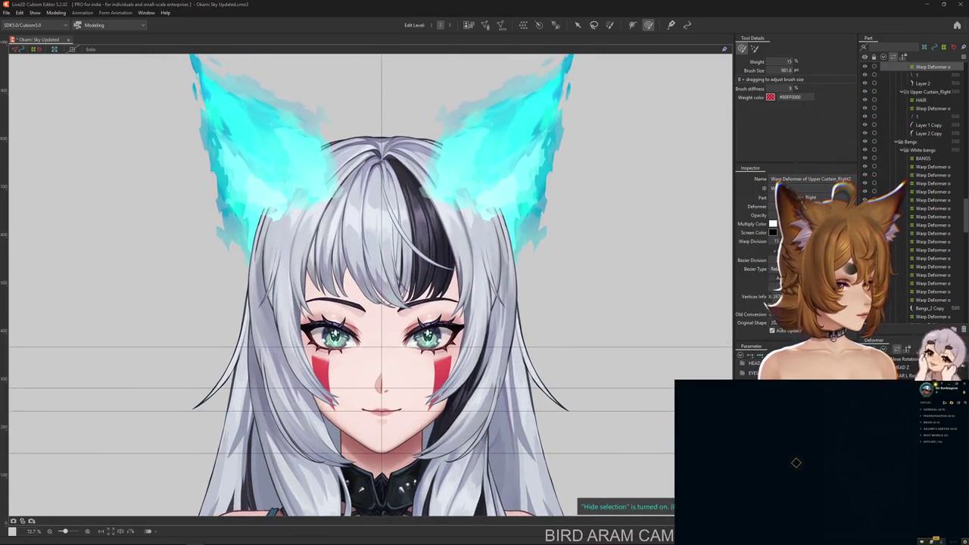
Select the 1 Copy 2 layer and restore the editor from the taskbar.
left_click(931, 287)
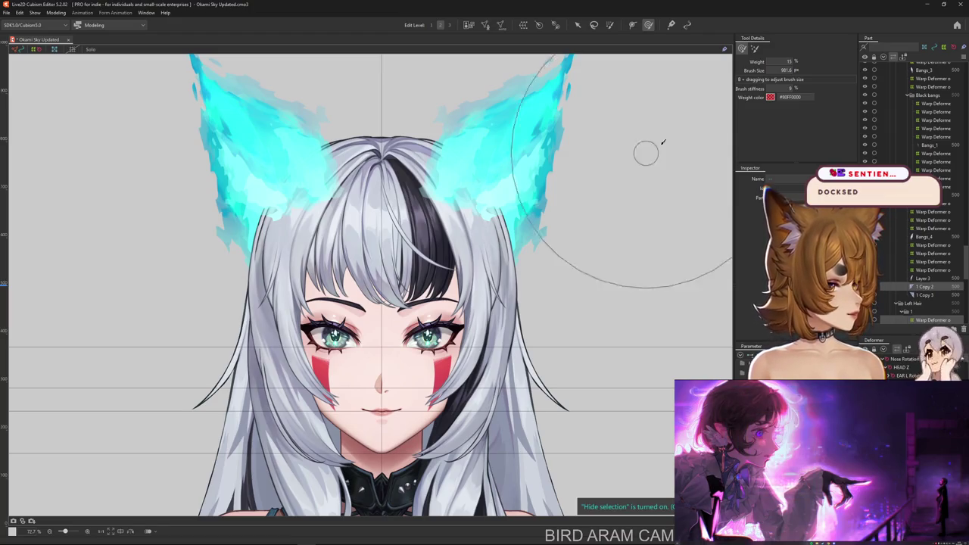
key("super+d")
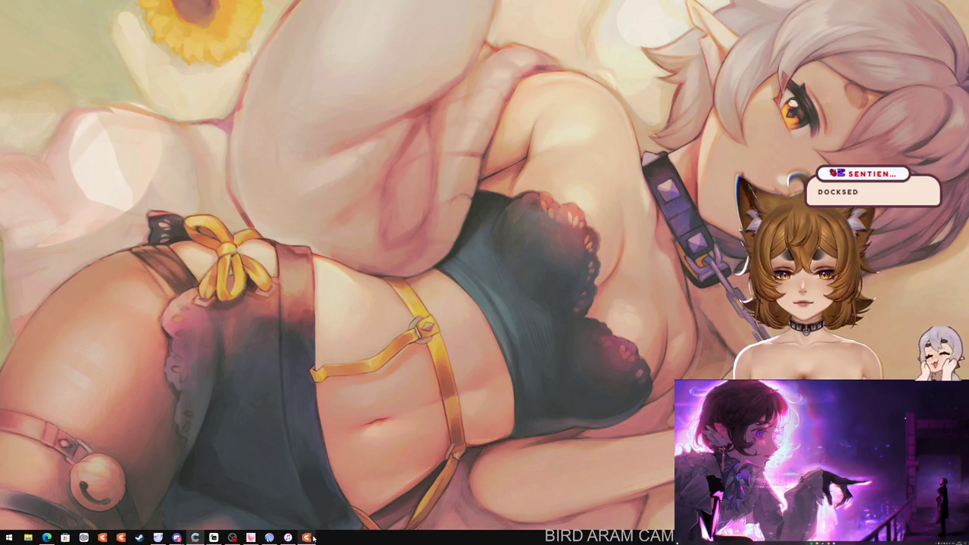
left_click(313, 538)
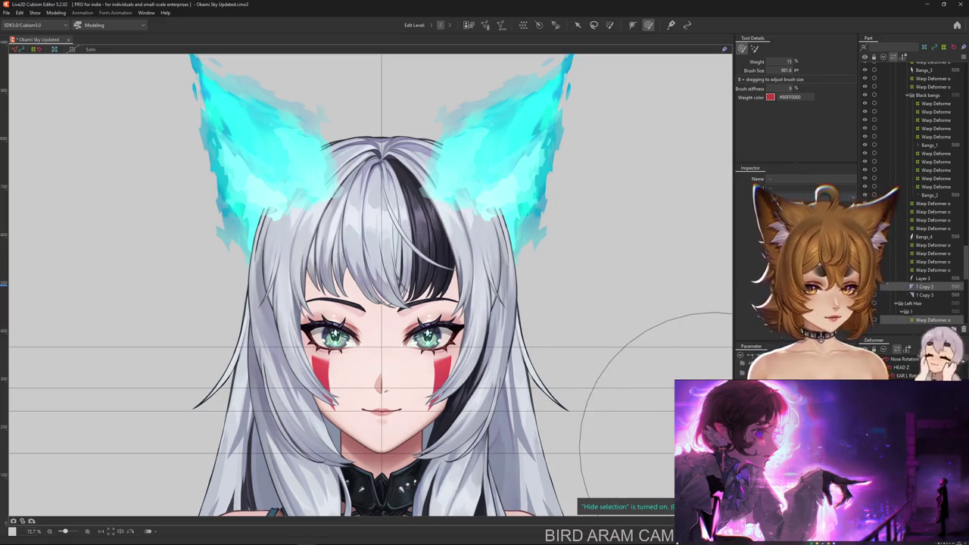
Try a brush push on the black hair strand, then undo back through recent selections.
left_click_drag(492, 356, 412, 370)
key("ctrl+z")
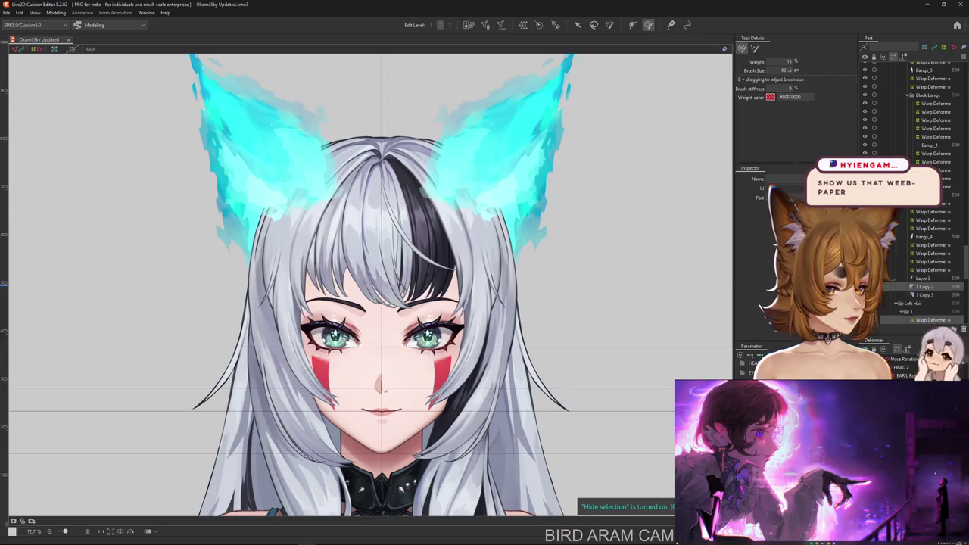
key("ctrl+z")
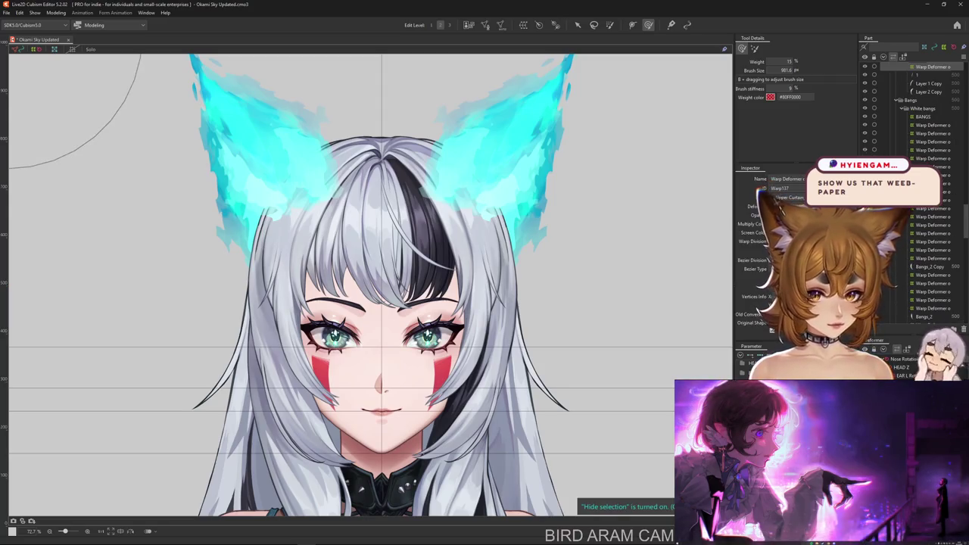
key("ctrl+z")
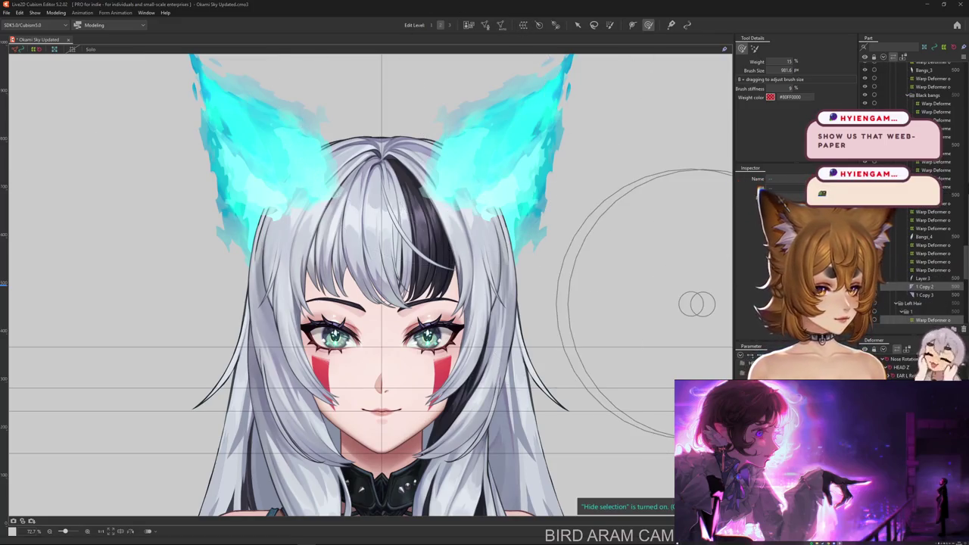
key("ctrl+z")
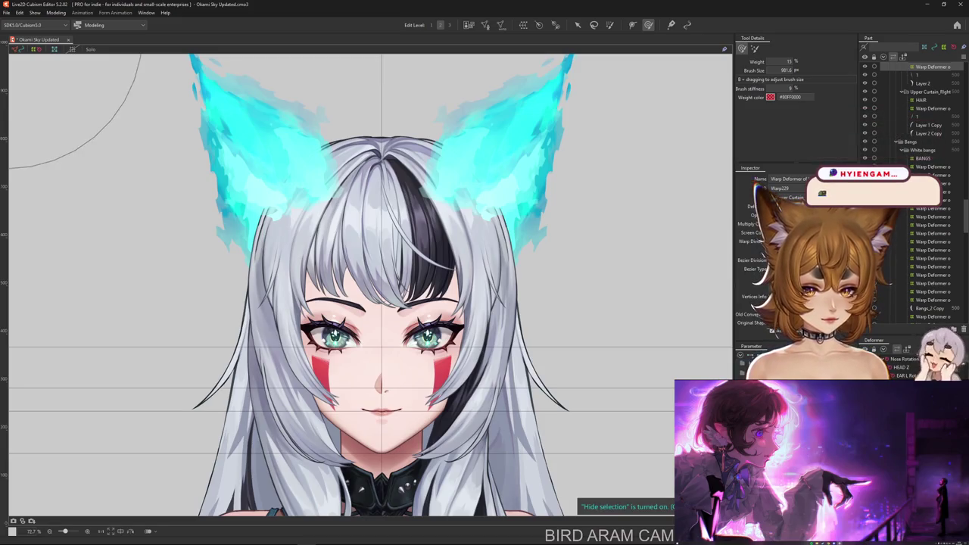
Start a Temporary path deformation on the hair warp grid.
left_click(578, 24)
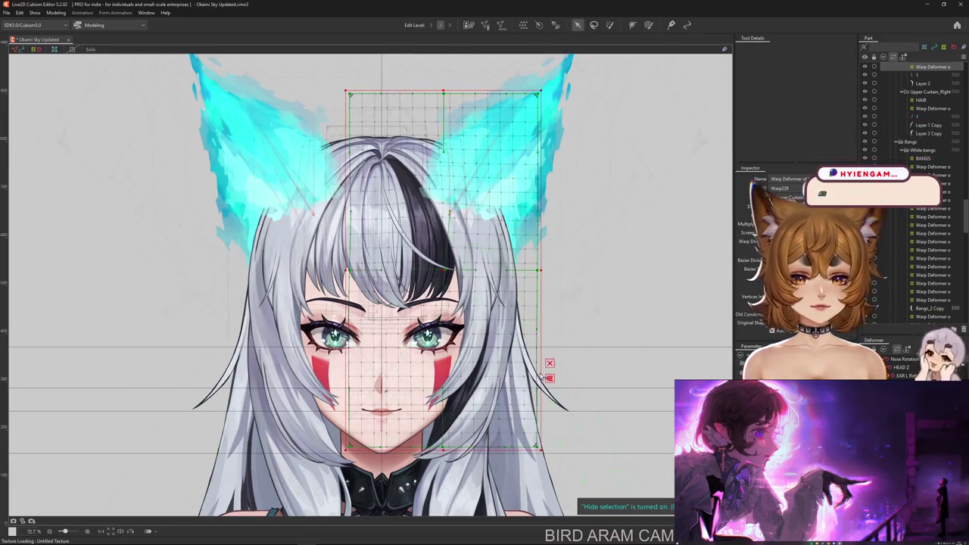
left_click(550, 380)
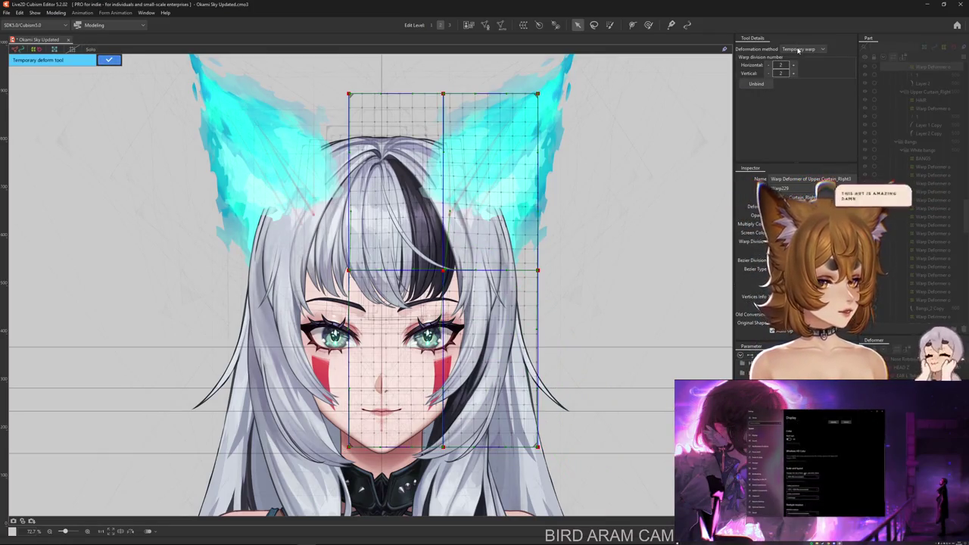
left_click(799, 50)
left_click(795, 104)
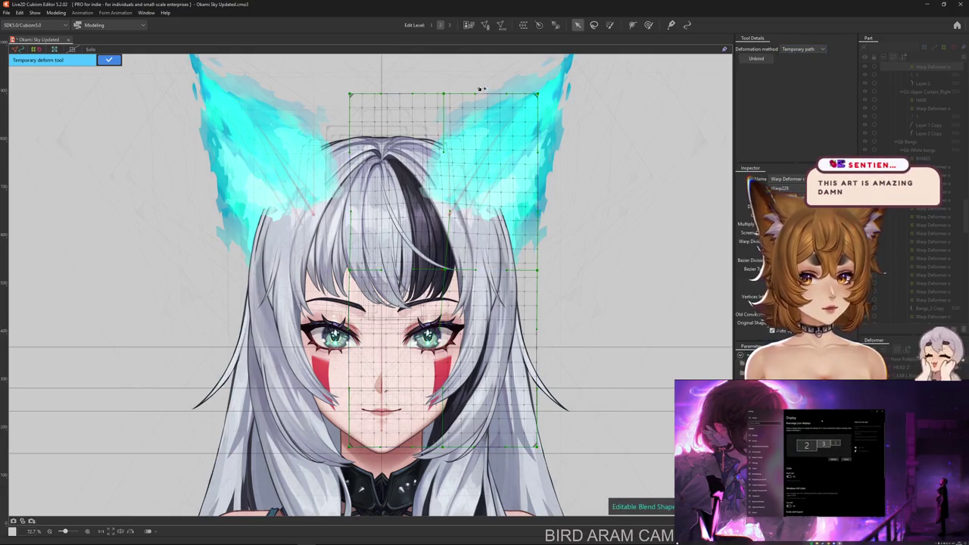
Bend the hair along a four-point path from above the ear to the chin, then start another temporary deformation.
left_click(420, 78)
left_click(451, 160)
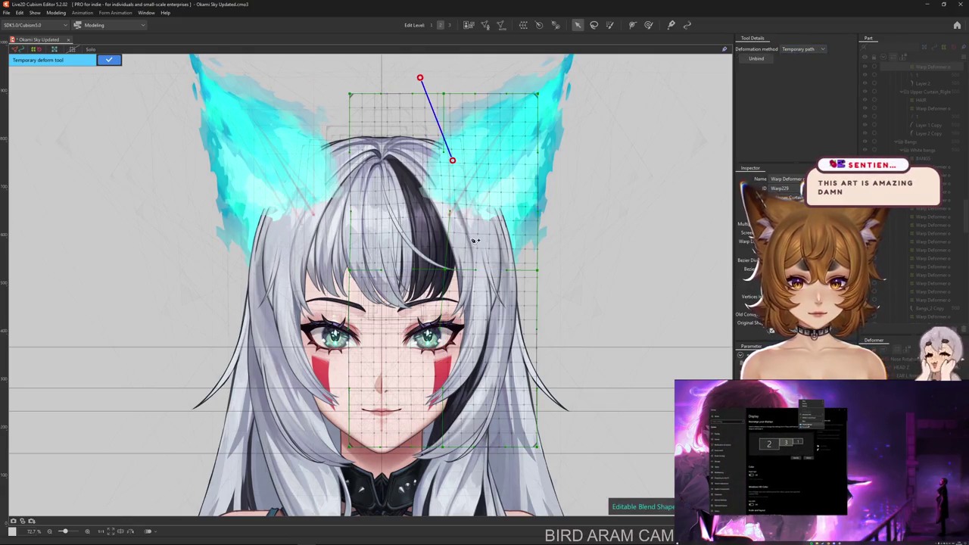
left_click(475, 290)
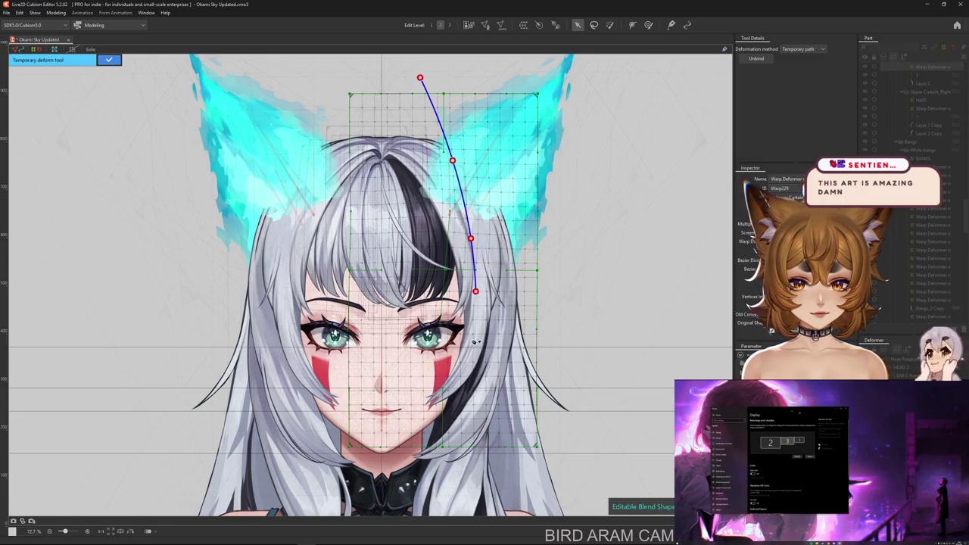
left_click(456, 511)
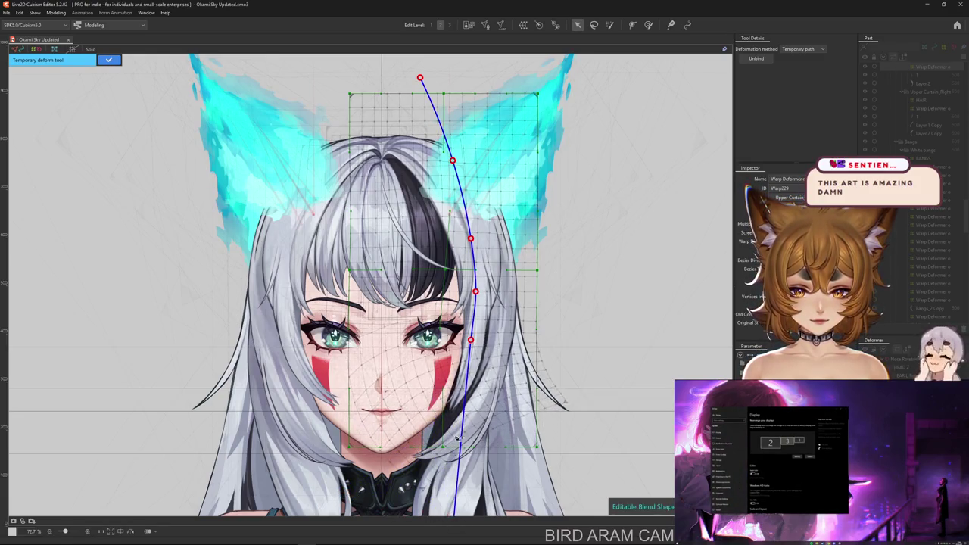
left_click_drag(477, 343, 481, 345)
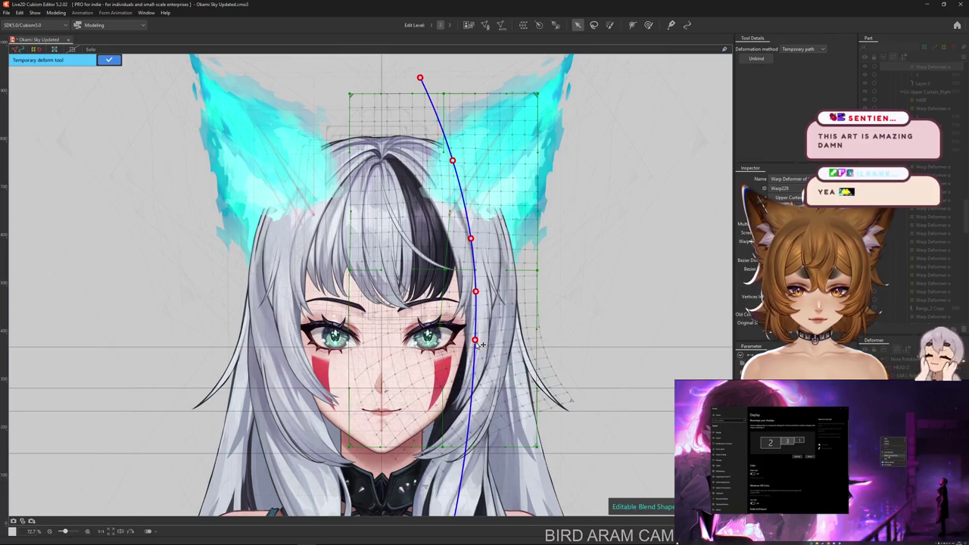
left_click(110, 61)
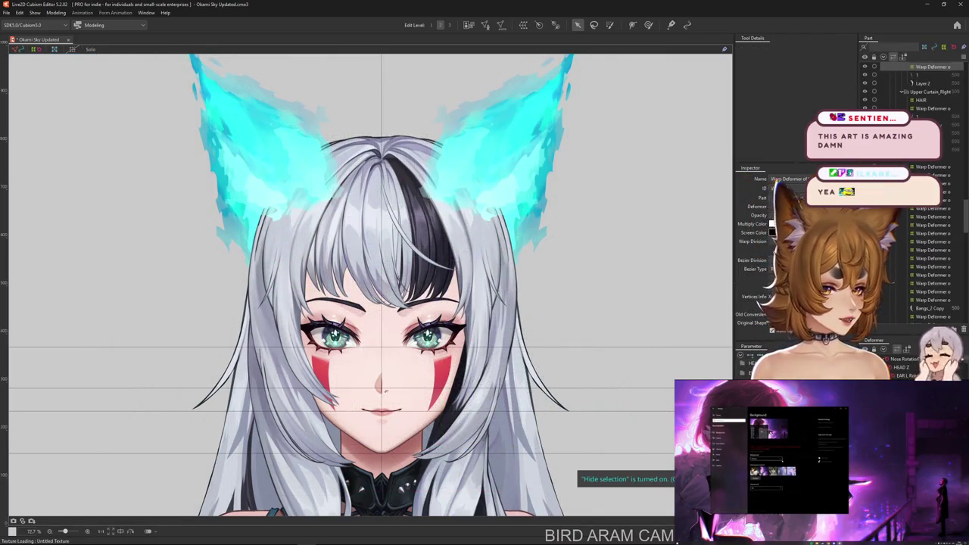
left_click(501, 377)
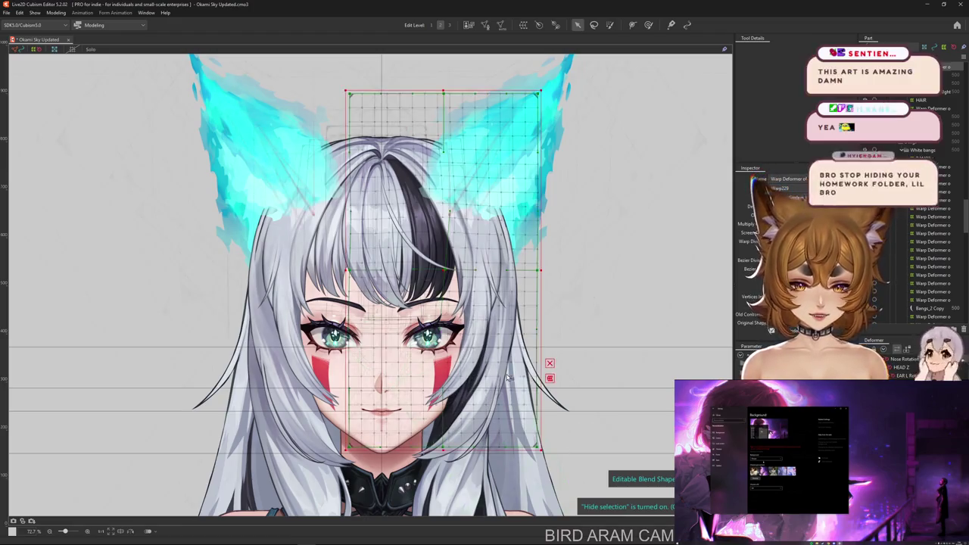
key("t")
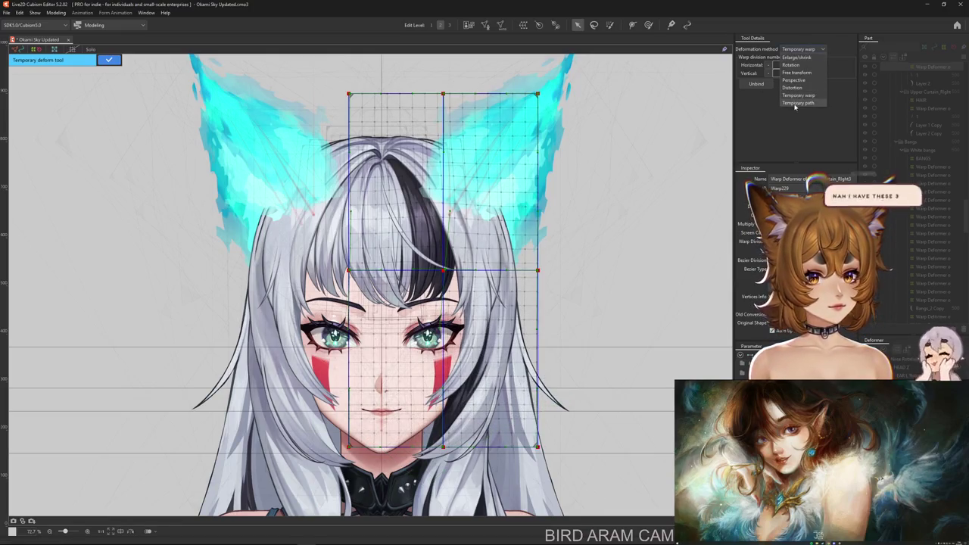
Bend the Upper Curtain_Right3 warp grid along a temporary path curving down and left across the face.
left_click(797, 103)
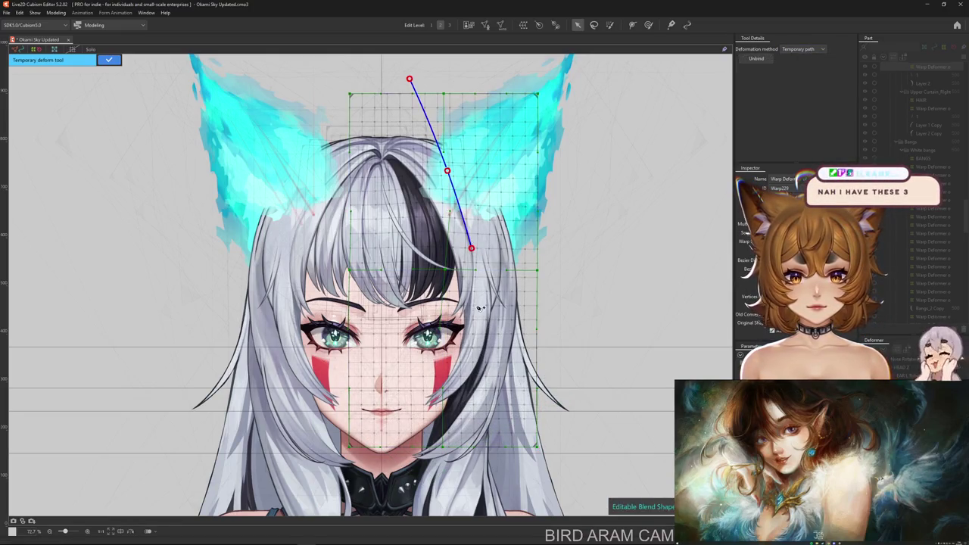
left_click_drag(320, 474, 262, 431)
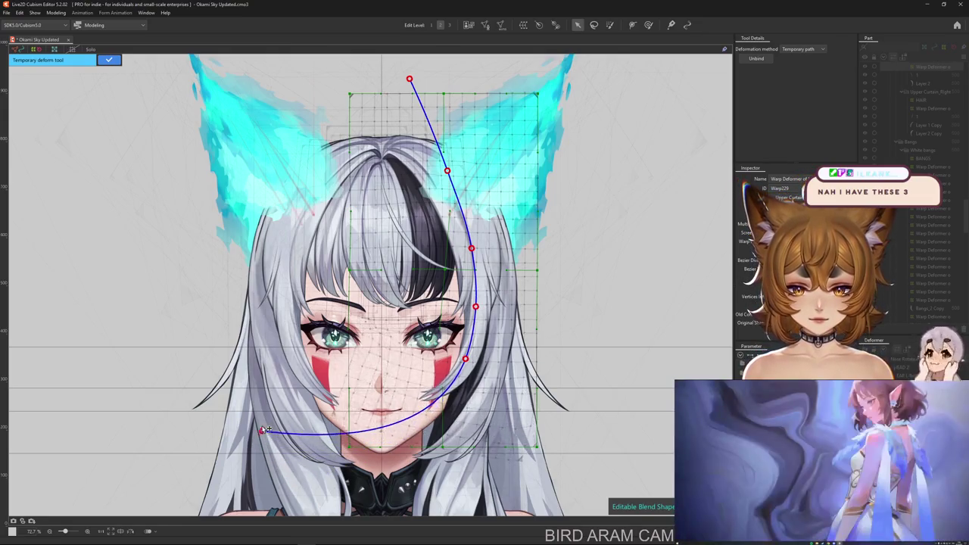
left_click_drag(472, 363, 467, 359)
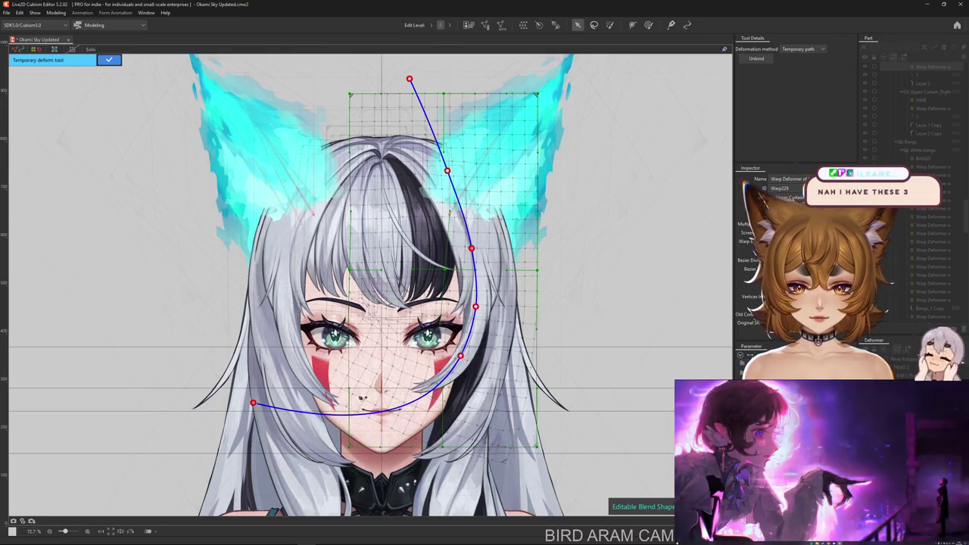
left_click_drag(257, 405, 249, 396)
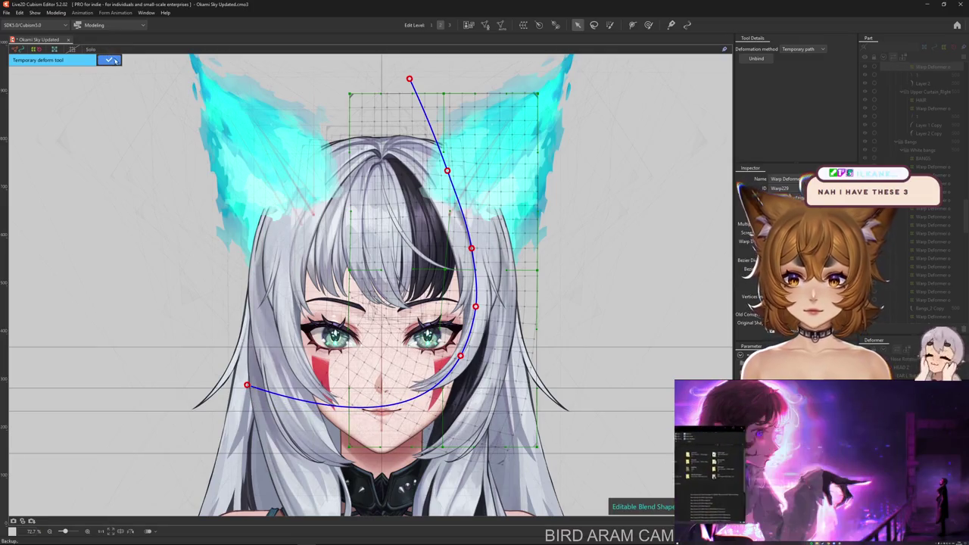
key("Return")
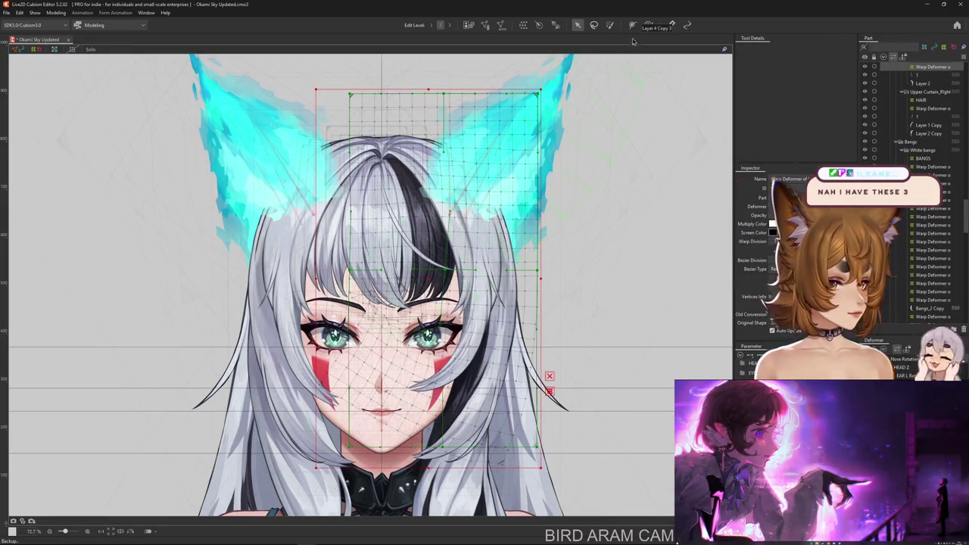
left_click(649, 25)
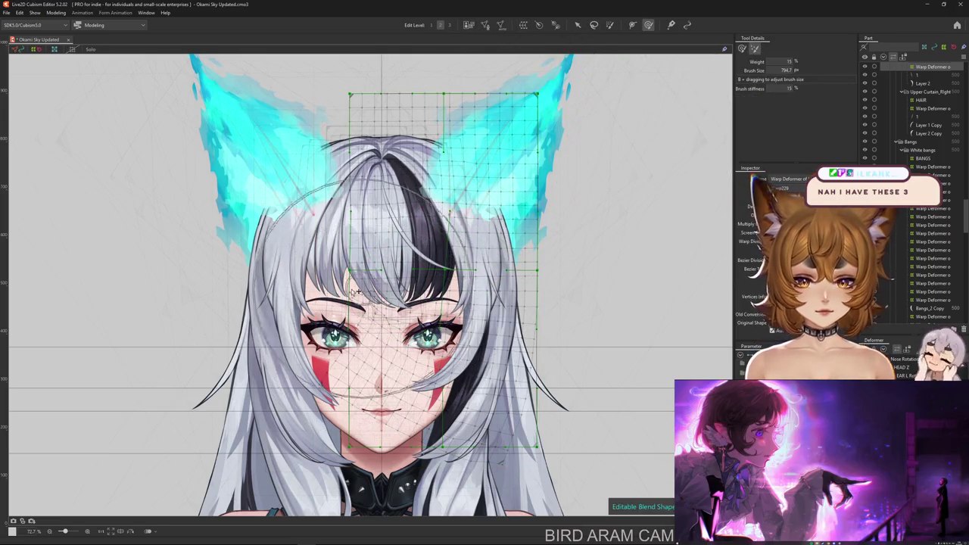
Resize the brush and stroke the lower part of the warp grid near the lower-right face.
left_click_drag(394, 228, 379, 318)
left_click_drag(697, 90, 723, 130)
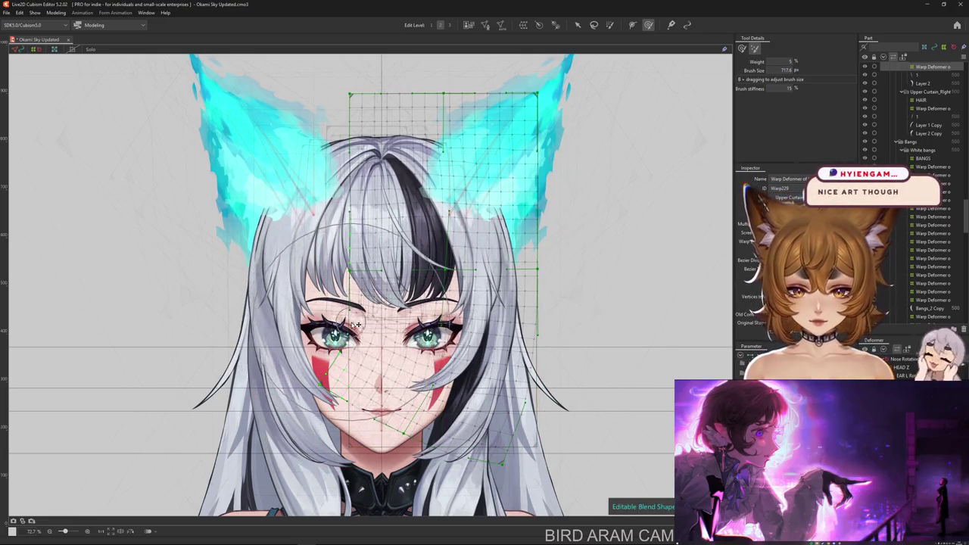
left_click_drag(330, 349, 418, 416)
left_click_drag(417, 326, 454, 333)
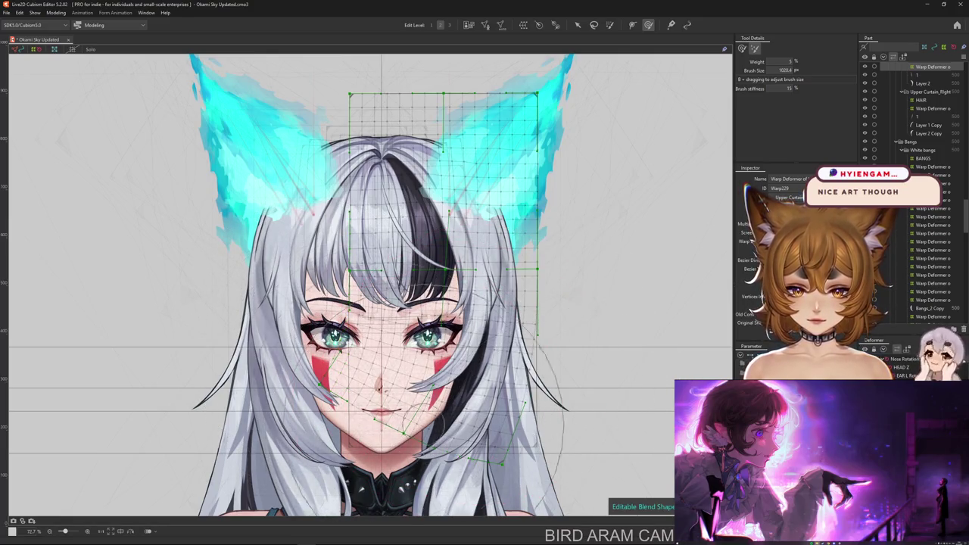
mouse_move(644, 389)
left_mouse_down()
mouse_move(622, 431)
mouse_move(521, 473)
left_mouse_up()
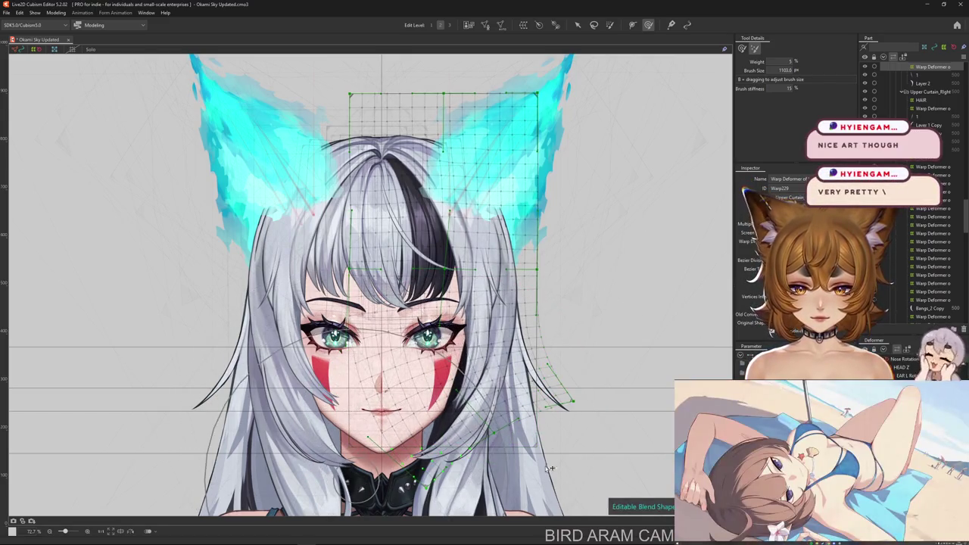
Enlarge the deformation brush to about 950, toggle Weight Paint and back, and recentre the bangs grid.
left_click_drag(629, 398, 626, 339)
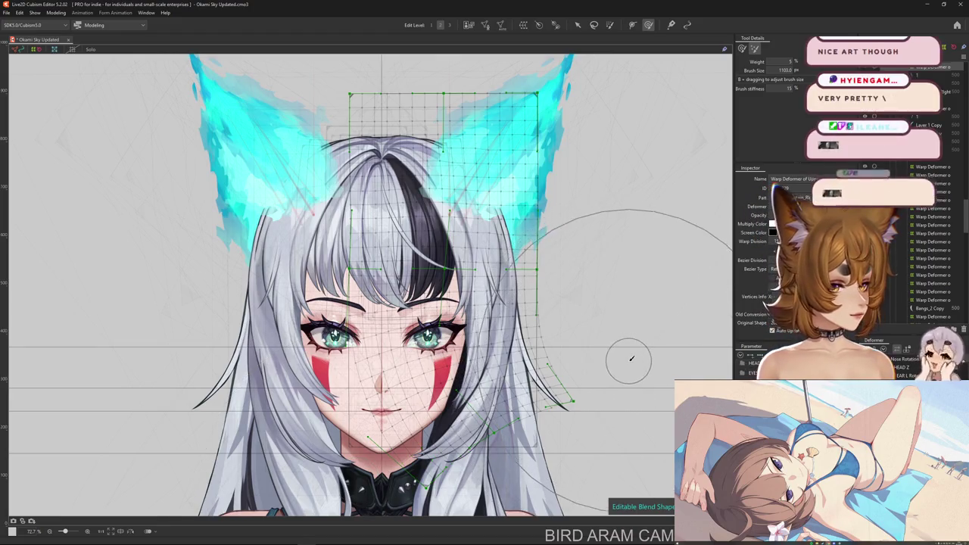
left_click_drag(626, 323, 627, 368)
left_click_drag(573, 389, 592, 44)
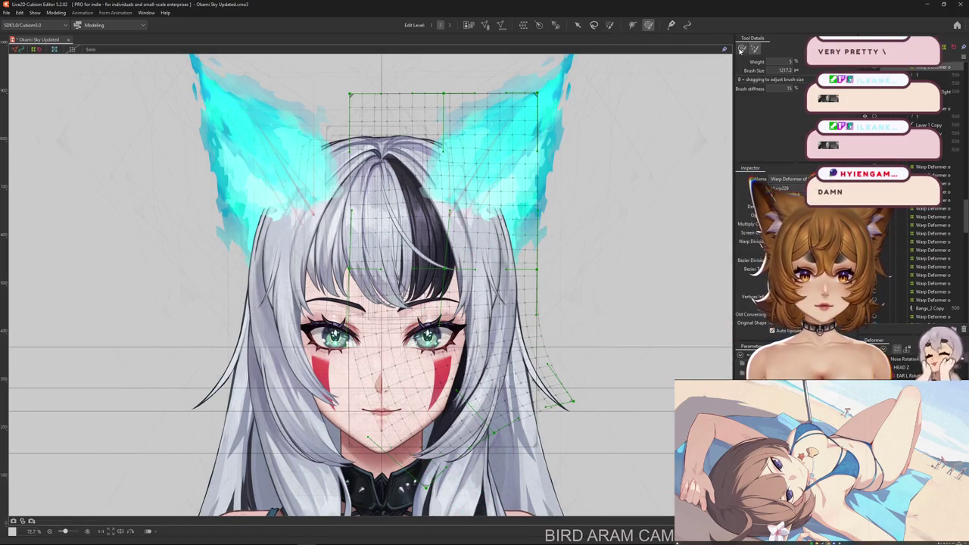
left_click_drag(704, 454, 601, 493)
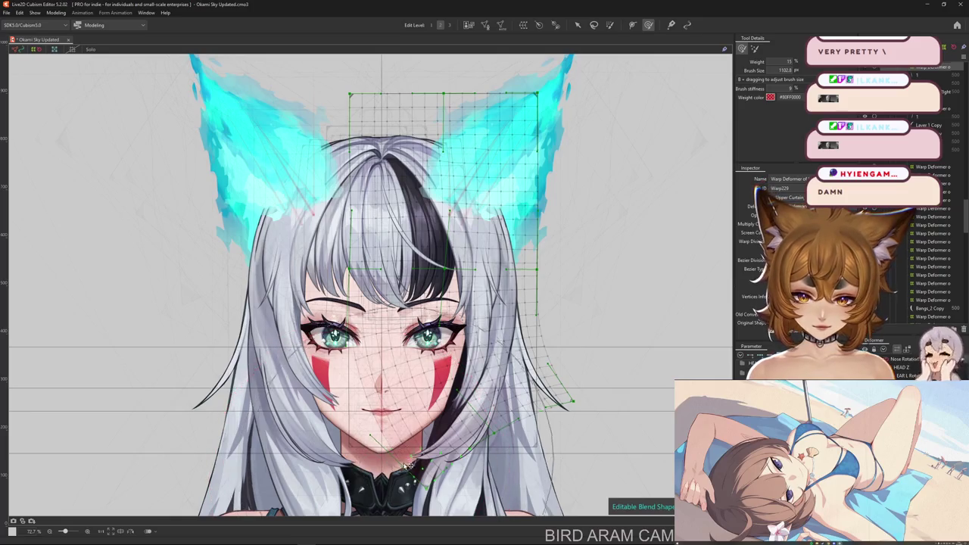
left_click(610, 25)
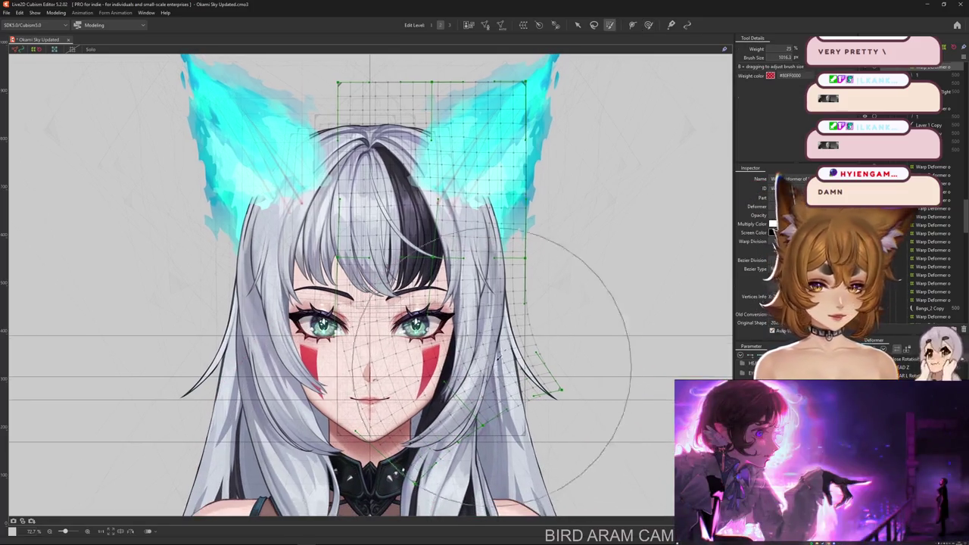
left_click(648, 25)
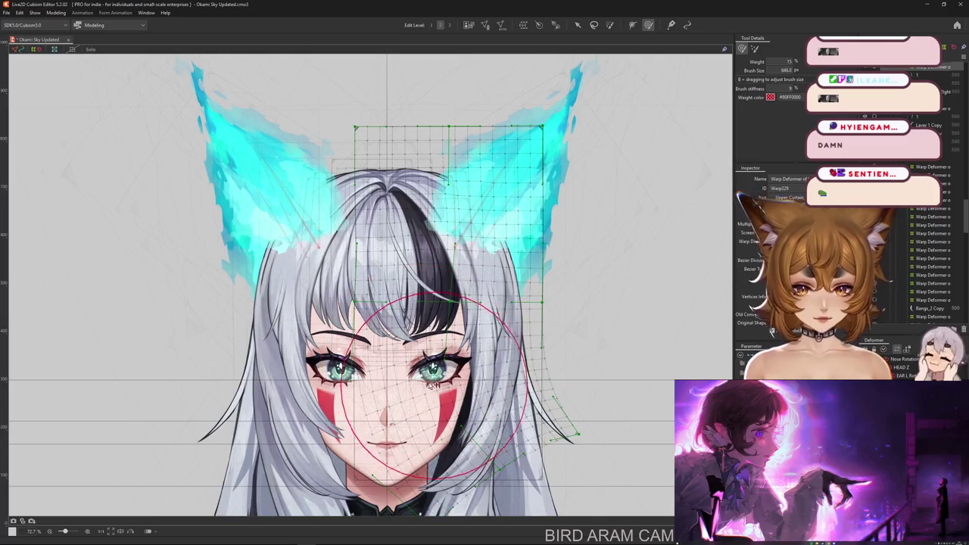
left_click_drag(509, 438, 500, 391)
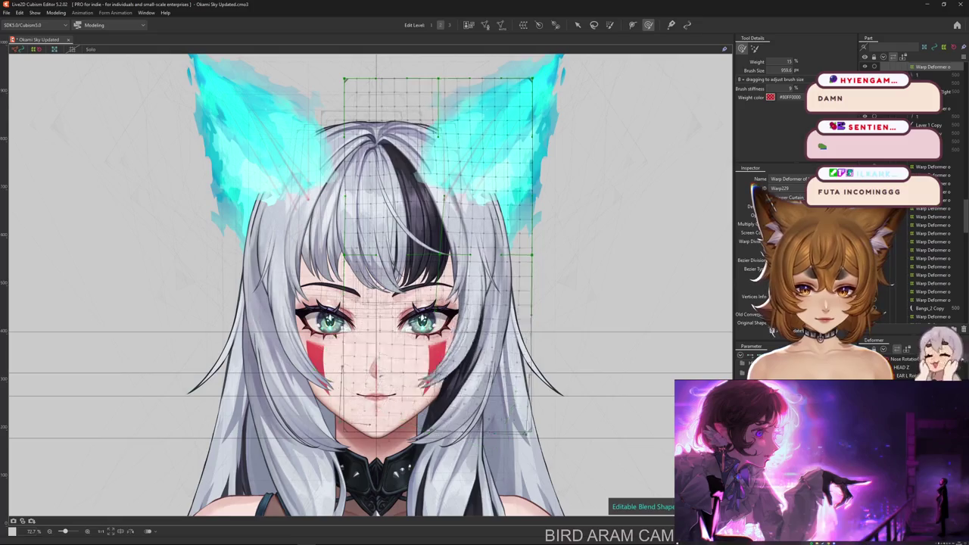
mouse_move(460, 270)
left_mouse_down()
mouse_move(482, 304)
mouse_move(478, 326)
left_mouse_up()
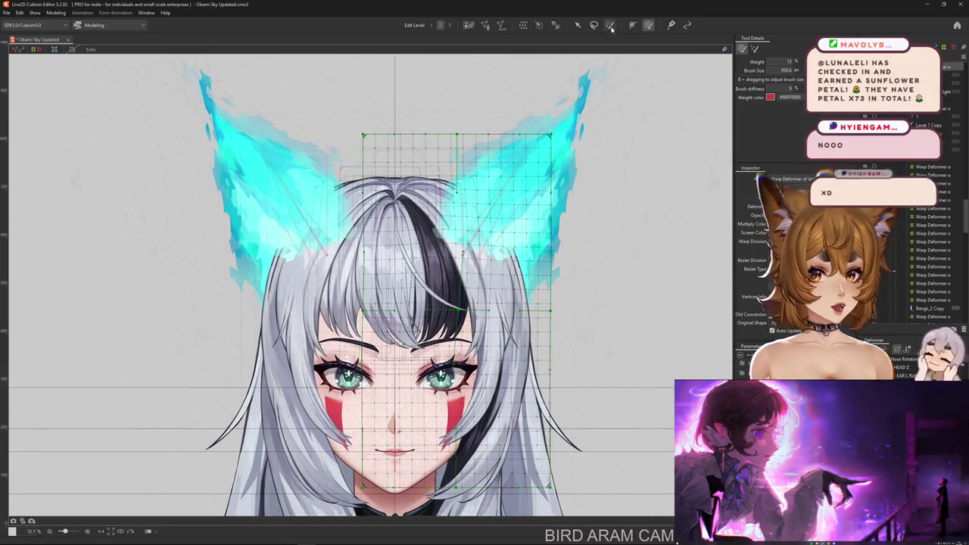
Paint red weight onto the upper warp grid and test a lower-grid bend, undoing it.
left_click_drag(470, 208, 522, 227)
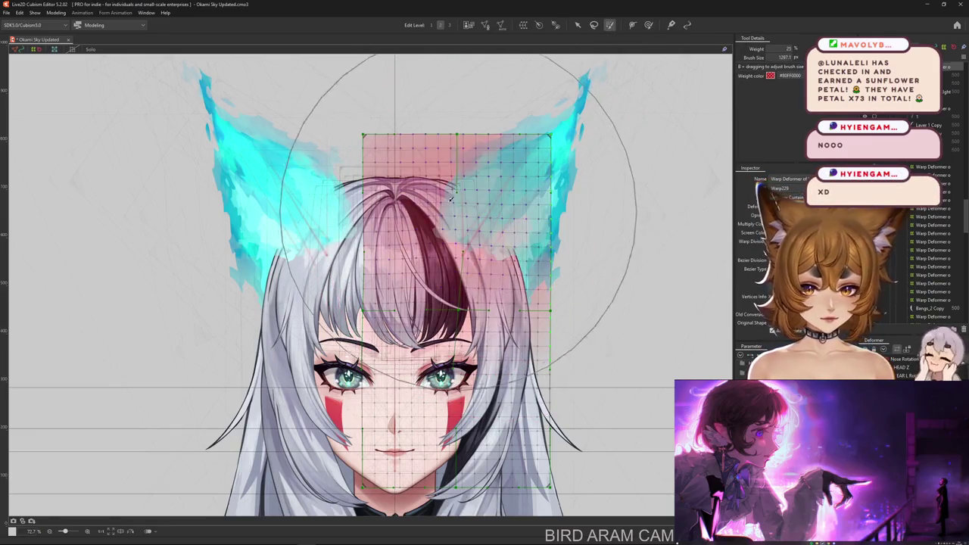
left_click_drag(757, 485, 318, 379)
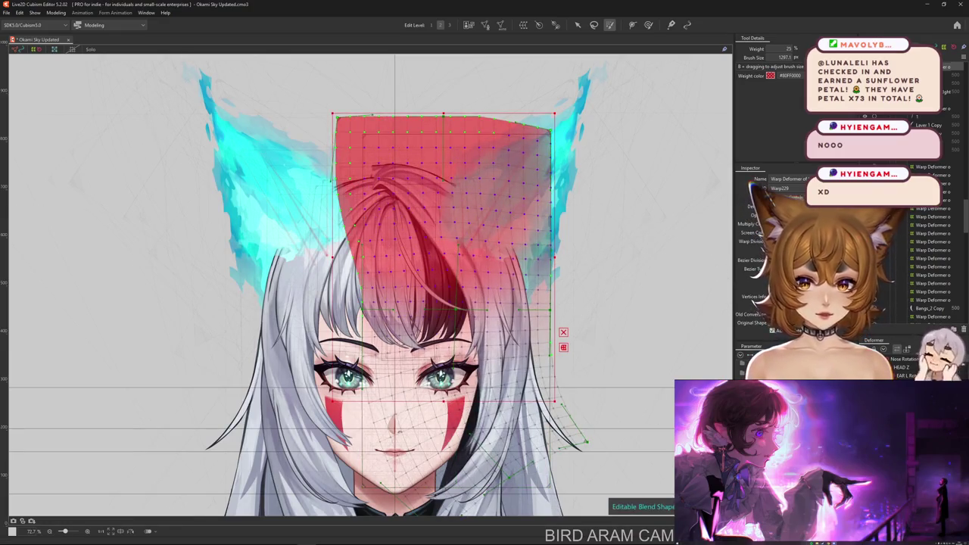
key("ctrl+z")
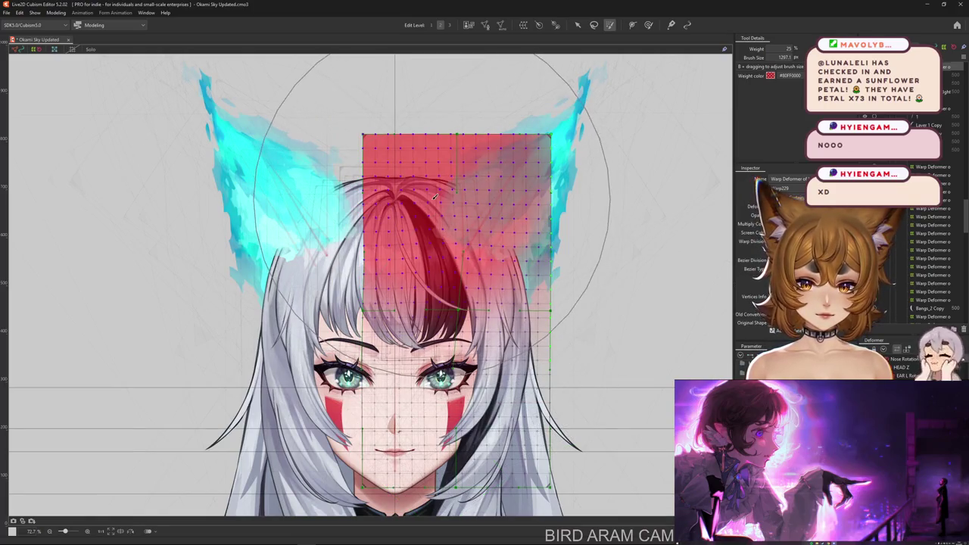
key("ctrl+a")
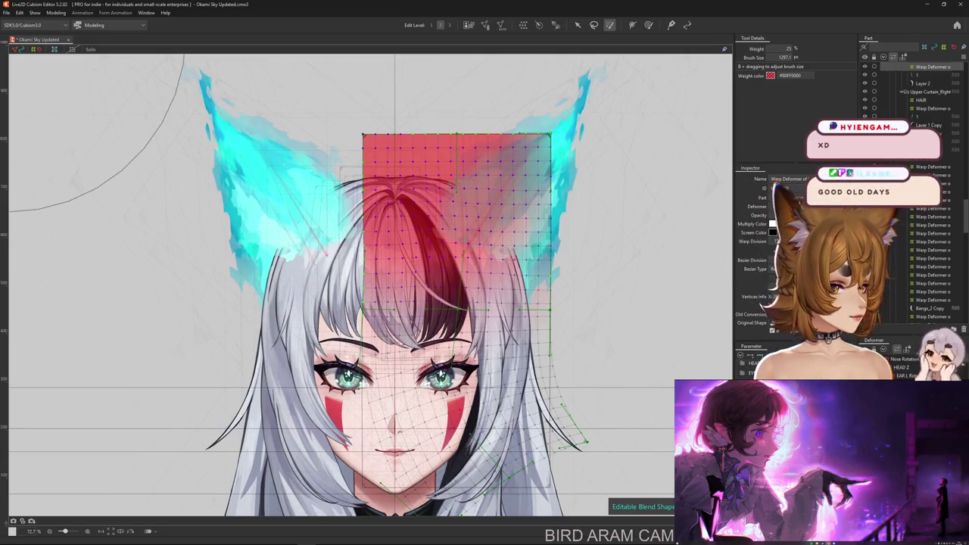
key("ctrl+z")
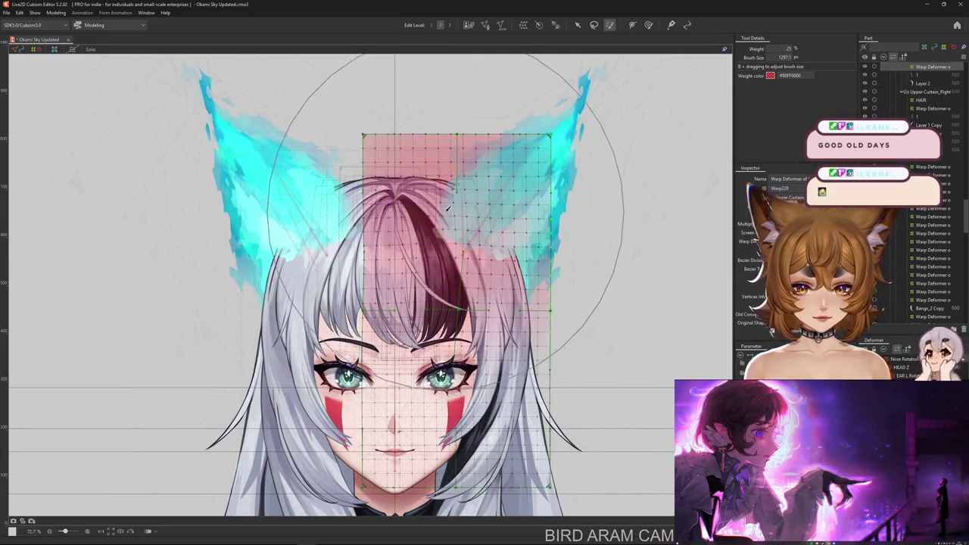
Select the upper vertices, redo the lower-grid skew, reshape the lower-right lattice, and hide the grid.
left_click(445, 200)
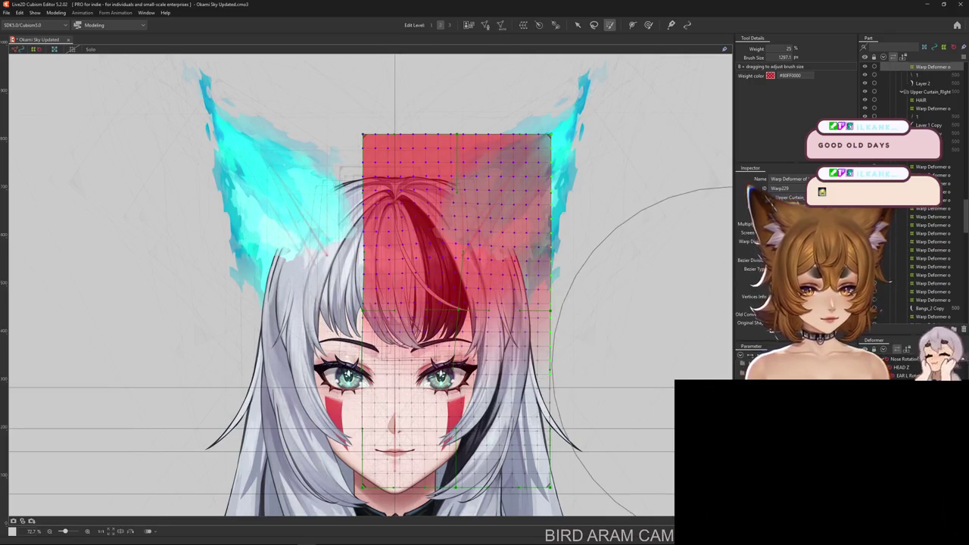
key("ctrl+y")
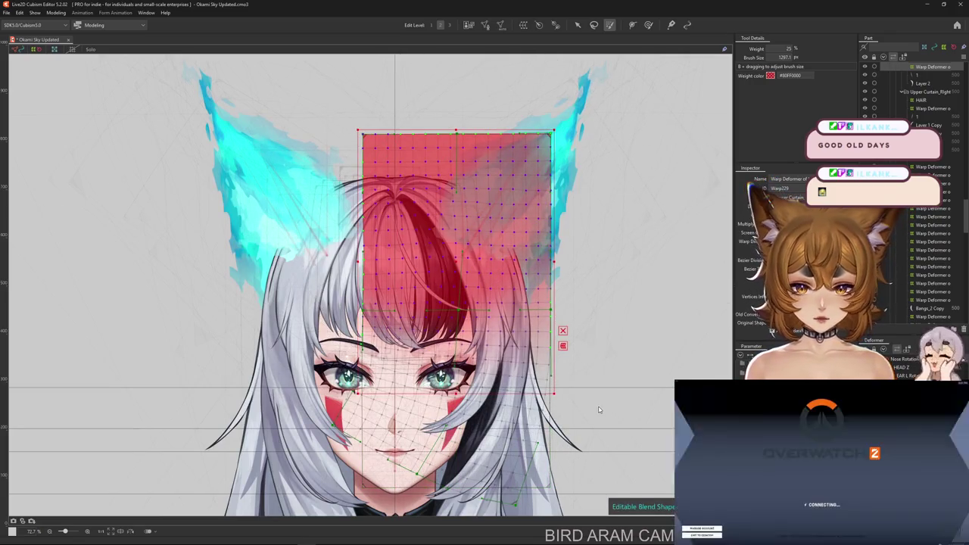
left_click(596, 405)
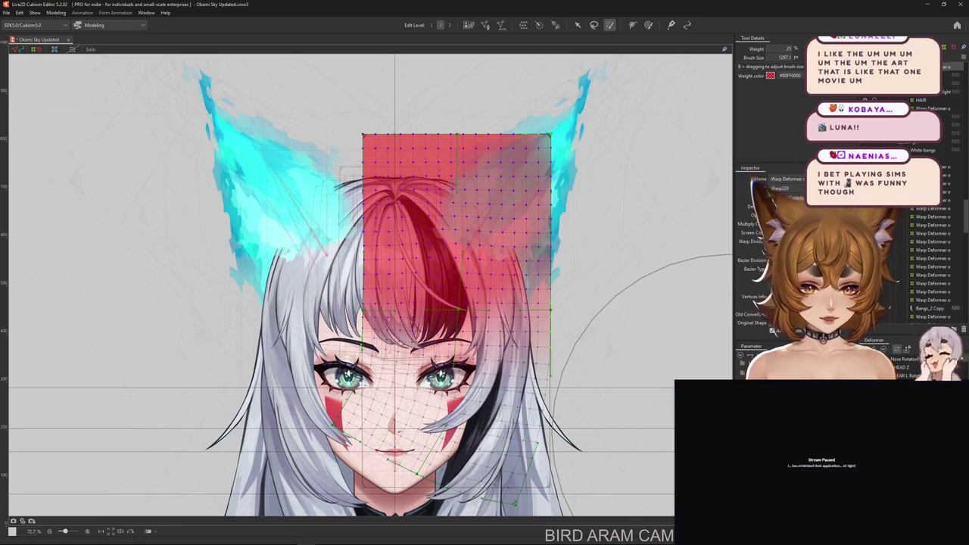
left_click_drag(598, 404, 585, 441)
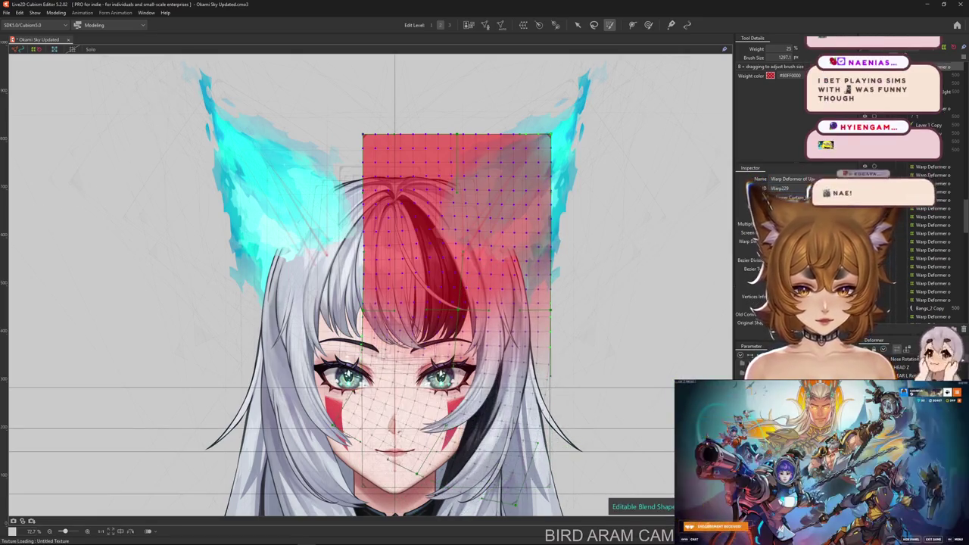
key("b")
left_click_drag(370, 434, 381, 373)
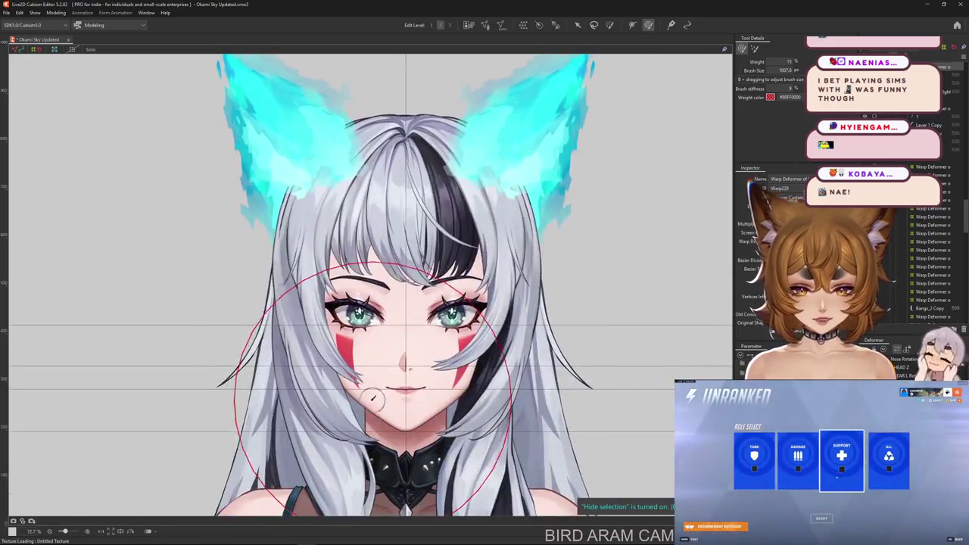
Turn off the weight overlay, resize the brush, and test bends on the grid's lower-right corner.
left_click(428, 318)
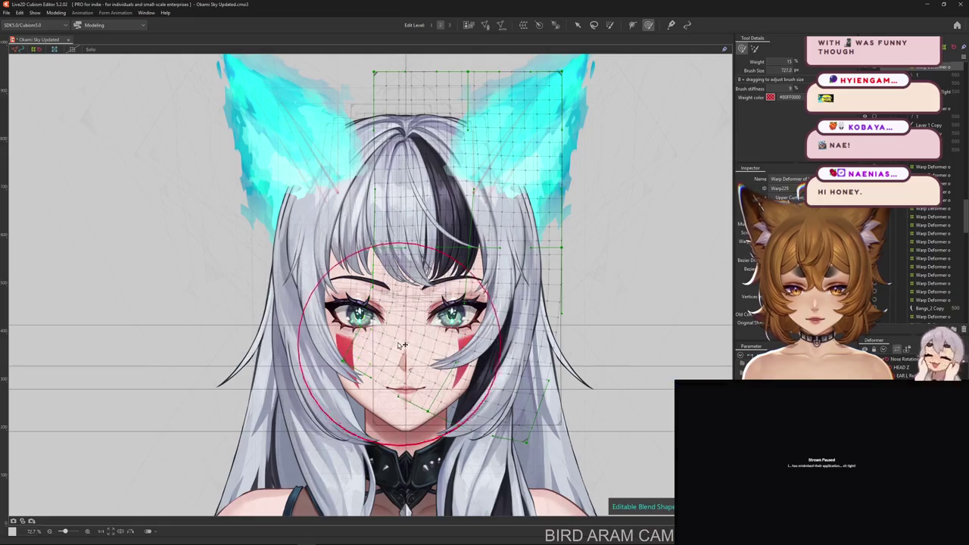
left_click_drag(412, 348, 416, 378)
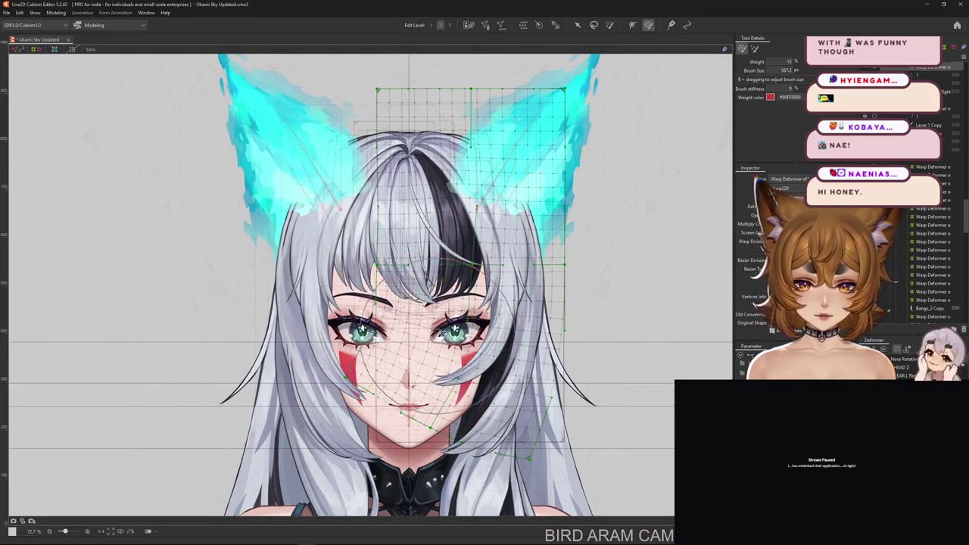
left_click_drag(493, 399, 433, 365)
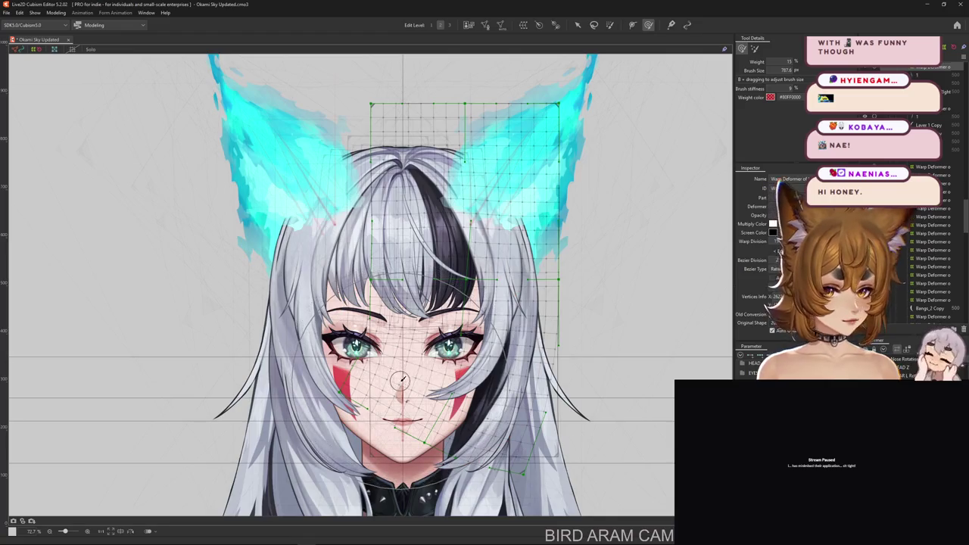
mouse_move(714, 439)
left_mouse_down()
mouse_move(454, 367)
mouse_move(403, 376)
left_mouse_up()
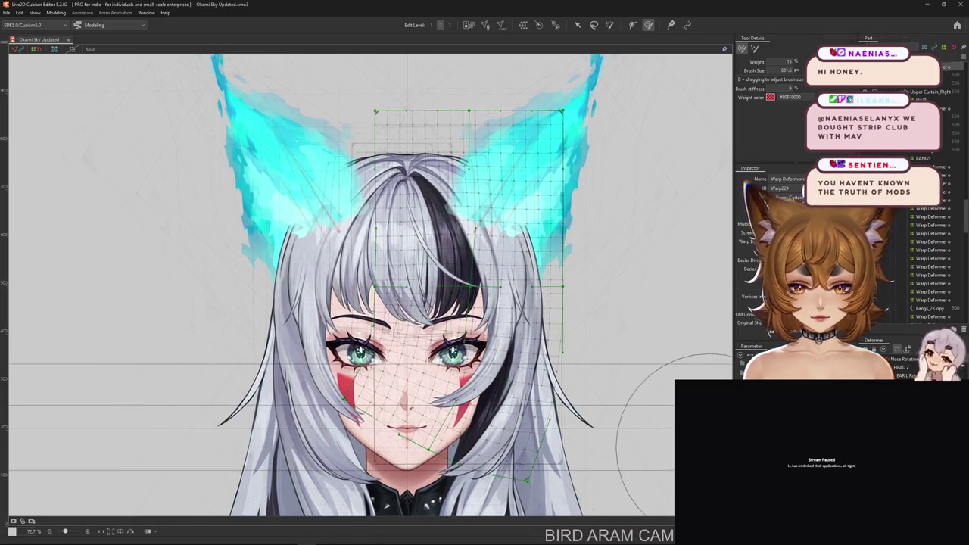
left_click_drag(562, 463, 598, 418)
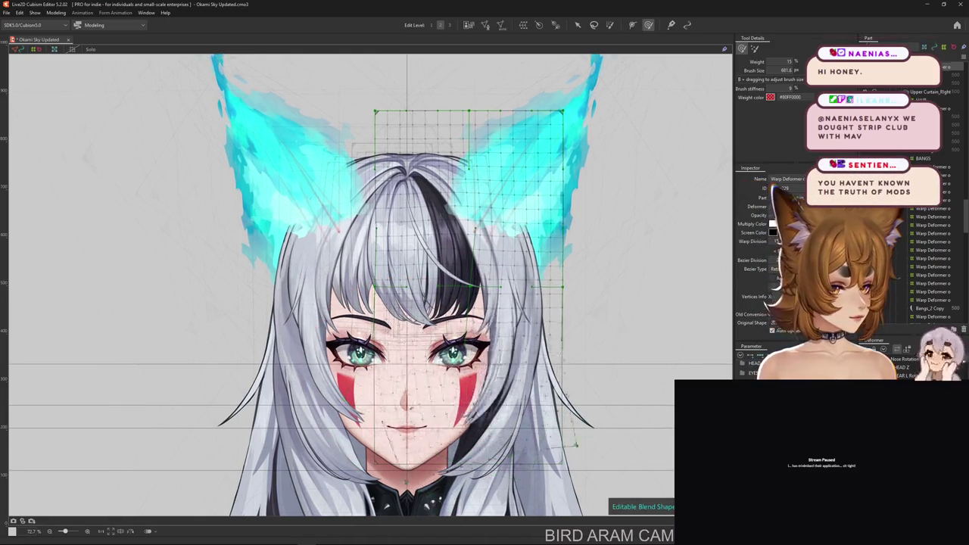
left_click_drag(563, 458, 537, 474)
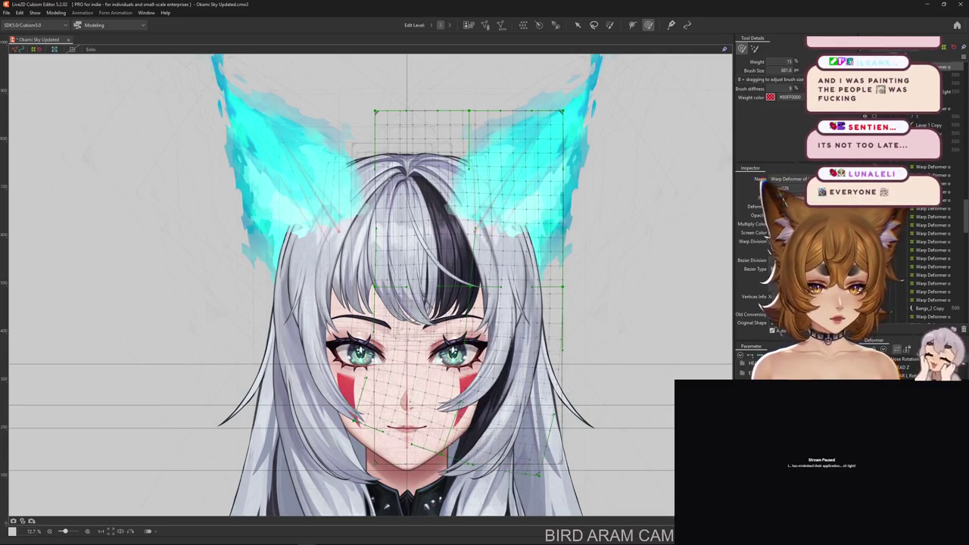
key("ctrl+z")
Undo the remaining lower-right skew so the grid returns to rest, then hide and reshow it.
scroll(522, 322, "up", 2)
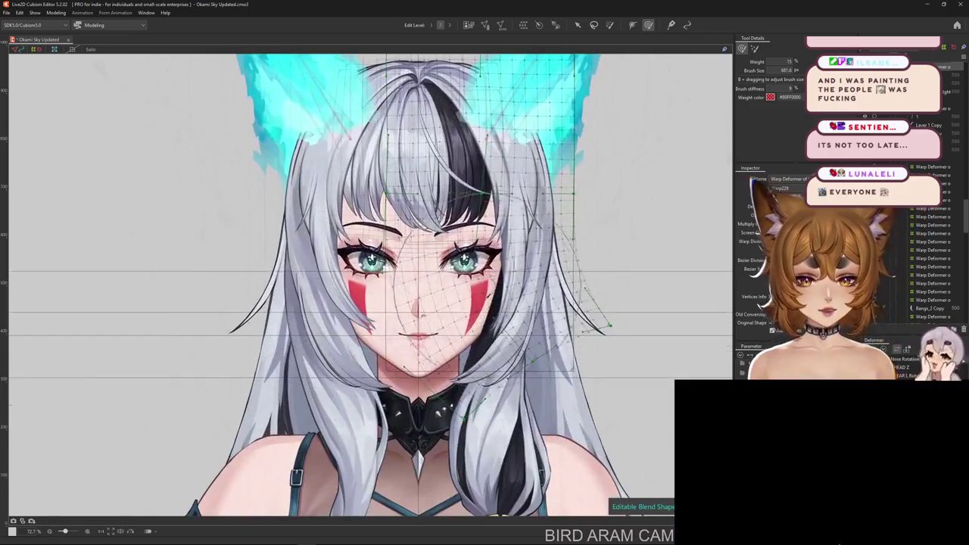
scroll(532, 319, "down", 2)
left_click_drag(532, 319, 533, 349)
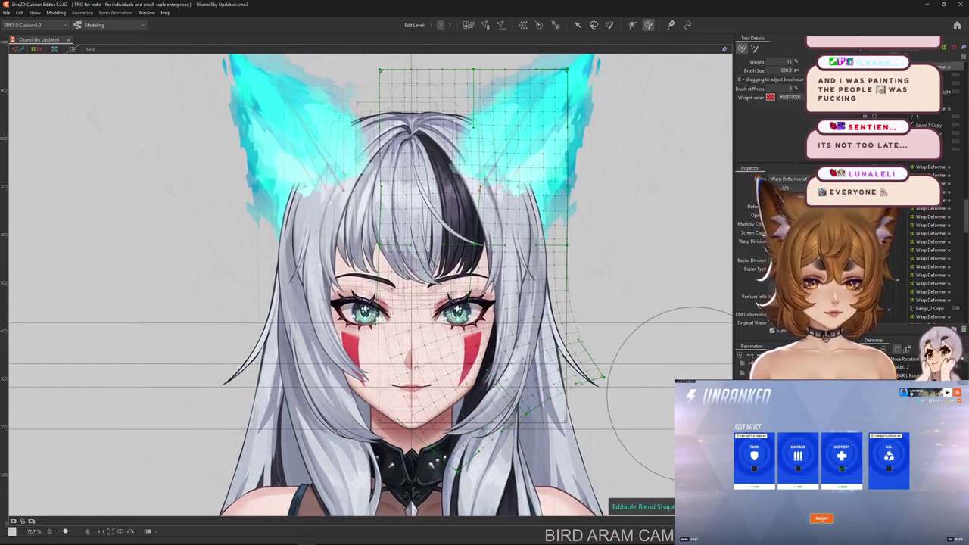
key("ctrl+z")
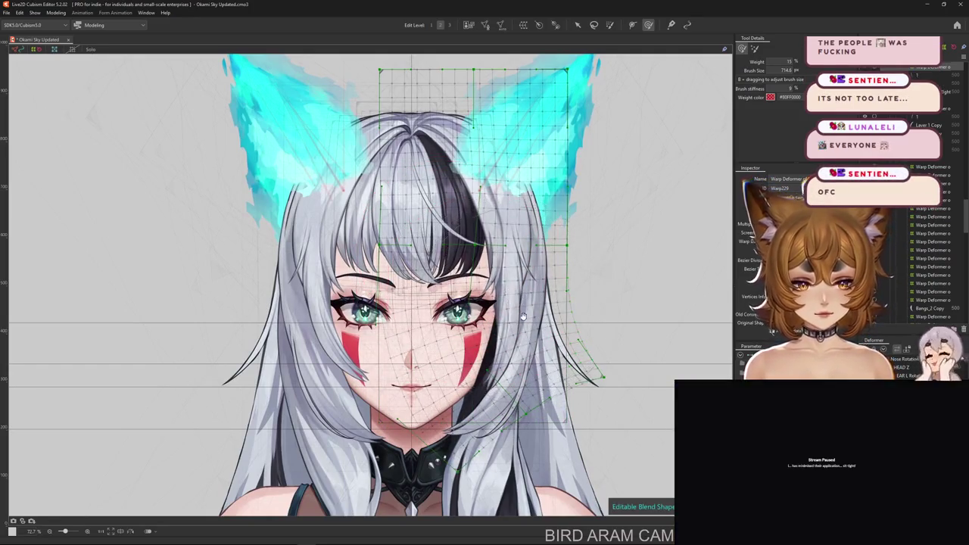
scroll(485, 287, "down", 1)
scroll(503, 316, "up", 1)
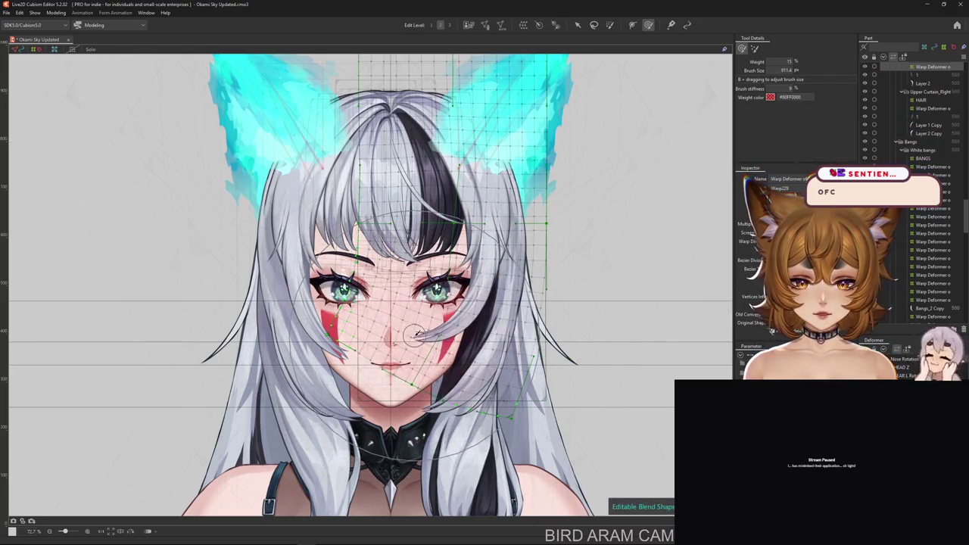
key("ctrl+h")
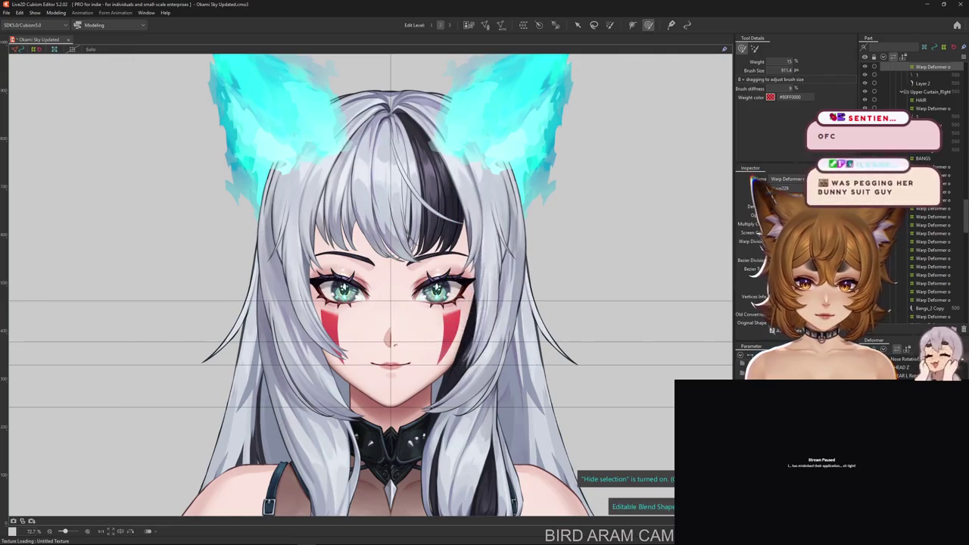
scroll(605, 163, "up", 3)
key("ctrl+h")
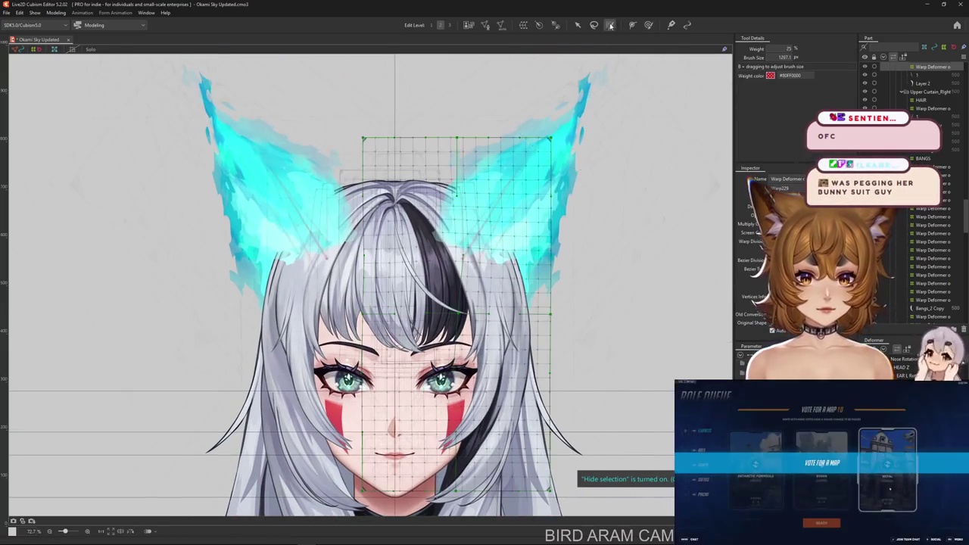
Paint weight across the warp grid, then undo and redo the lower-right face warp.
left_click(393, 189)
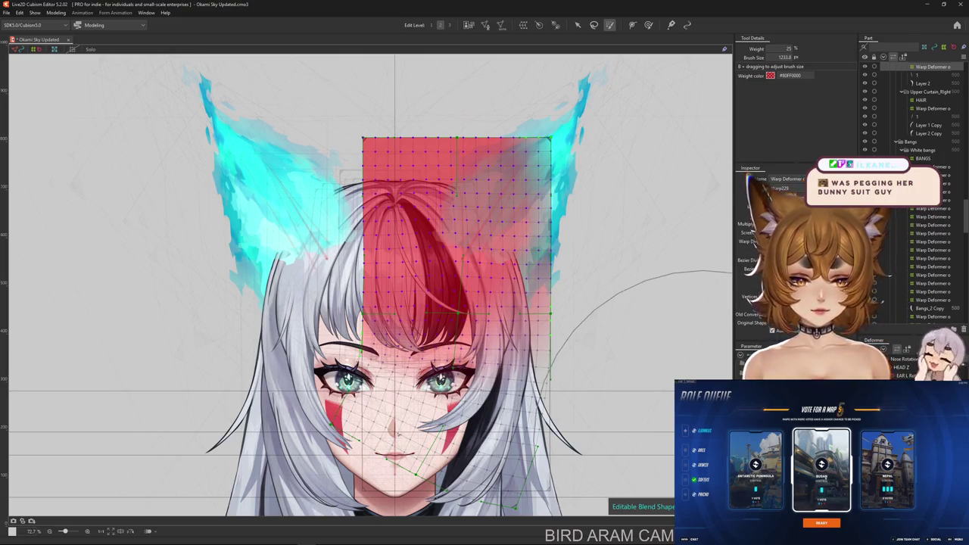
key("ctrl+z")
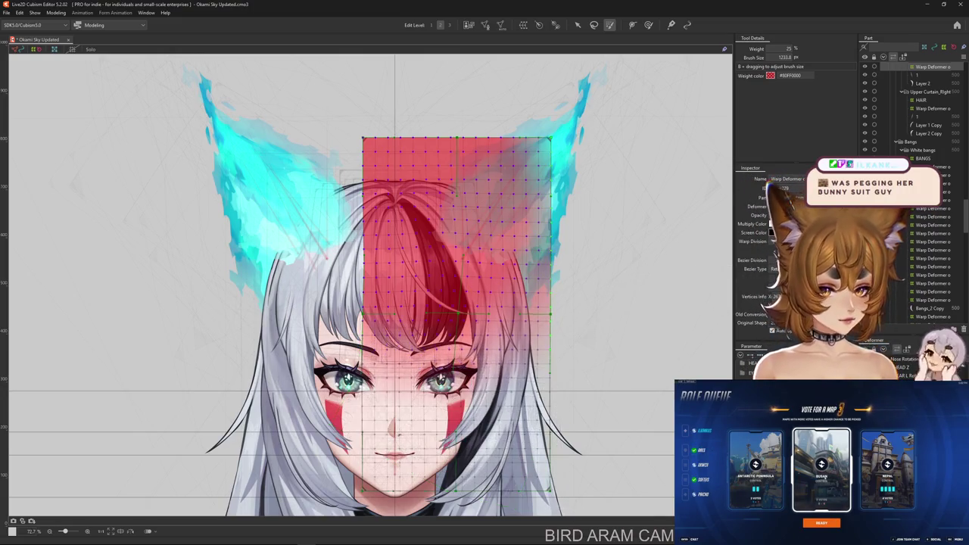
key("ctrl+y")
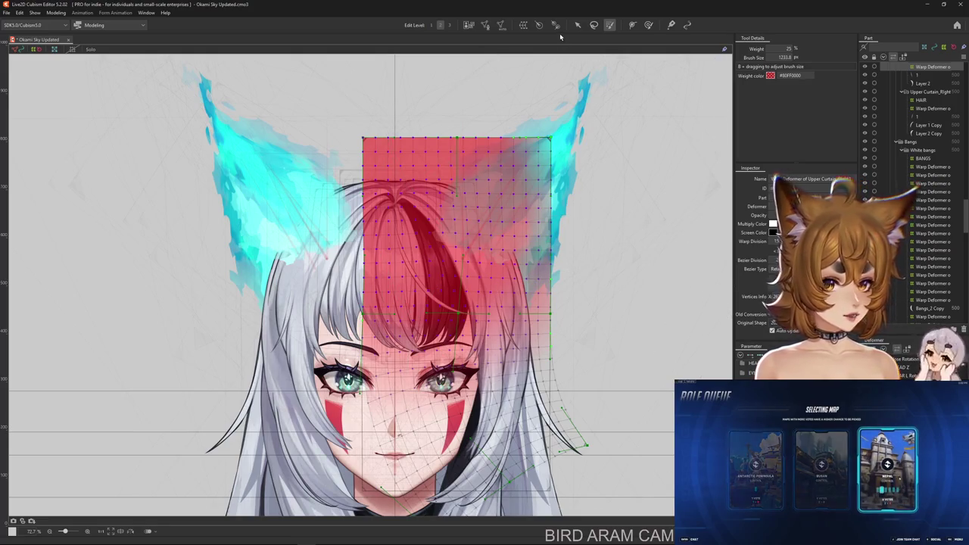
left_click(648, 25)
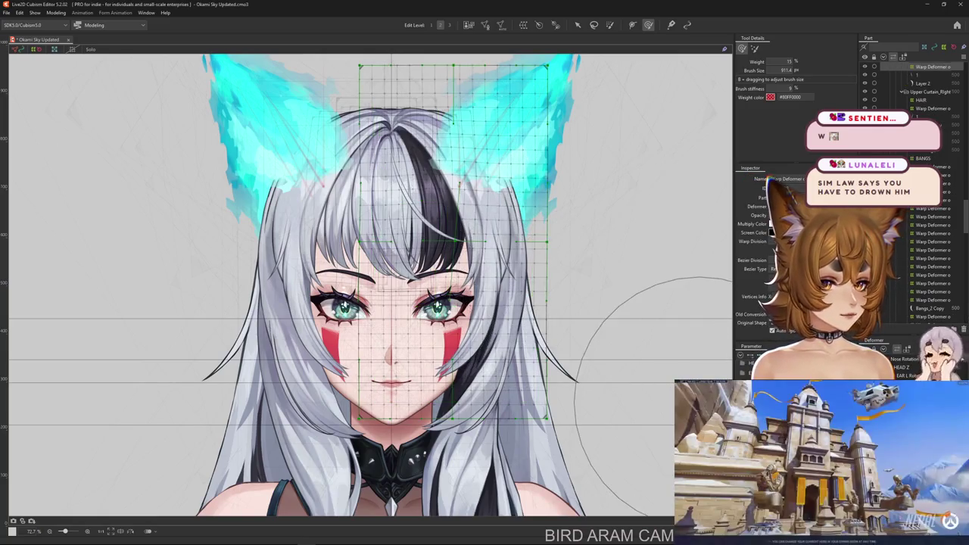
Select Warp230 (Upper Curtain_Right4) and apply a first temporary path bend to it.
left_click(933, 74)
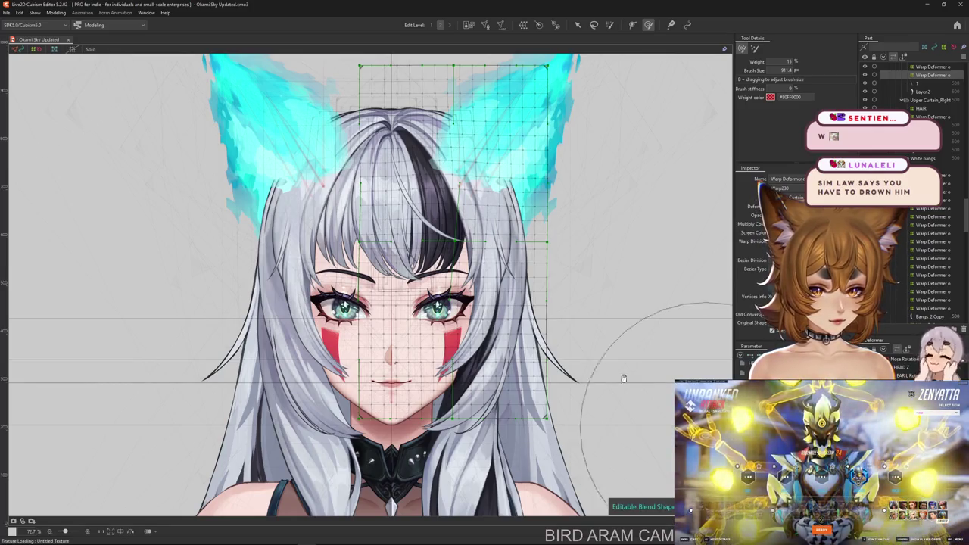
scroll(636, 364, "up", 2)
left_click(576, 25)
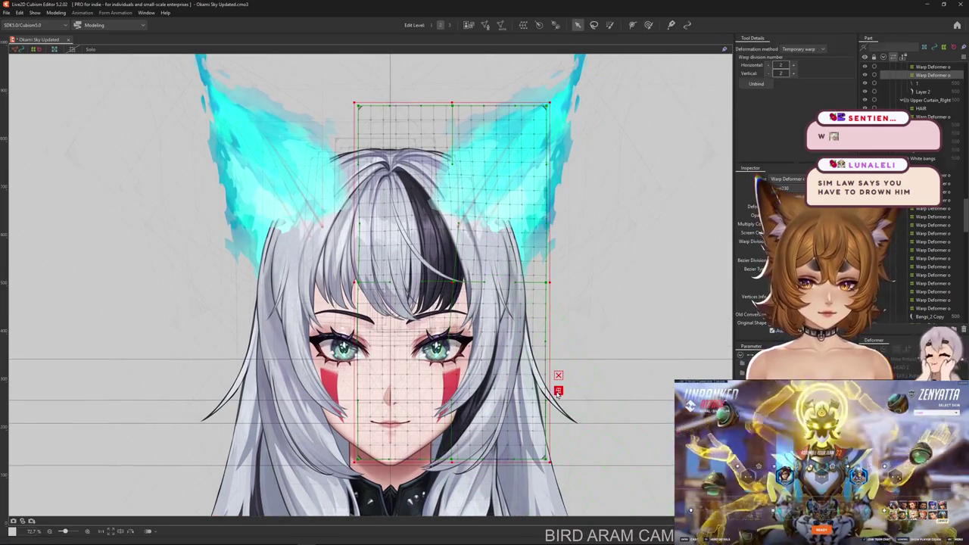
left_click(791, 49)
left_click(793, 103)
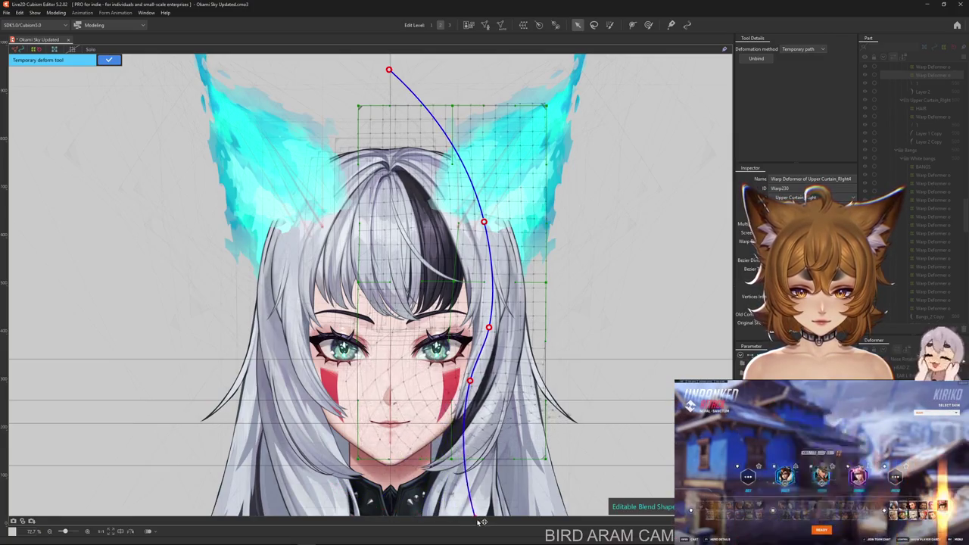
scroll(470, 441, "up", 1)
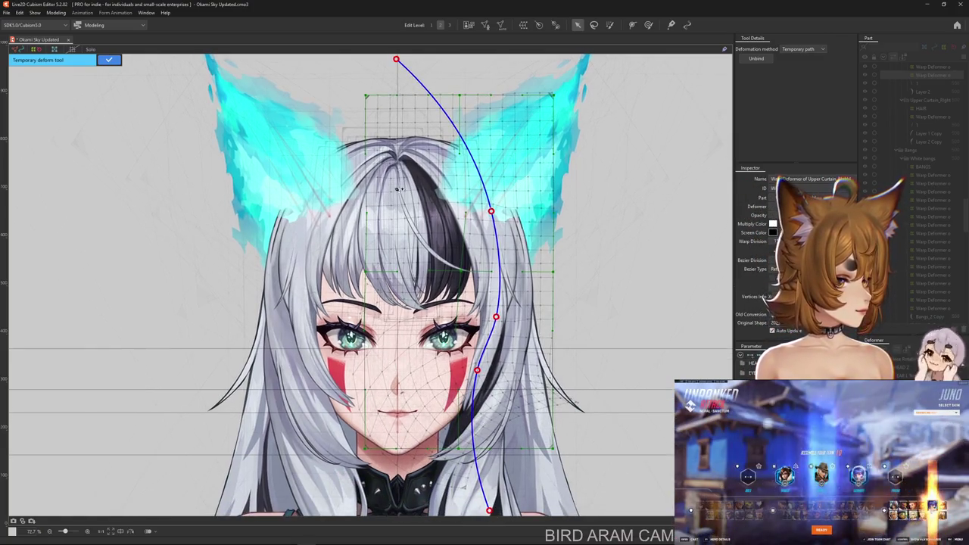
left_click(109, 59)
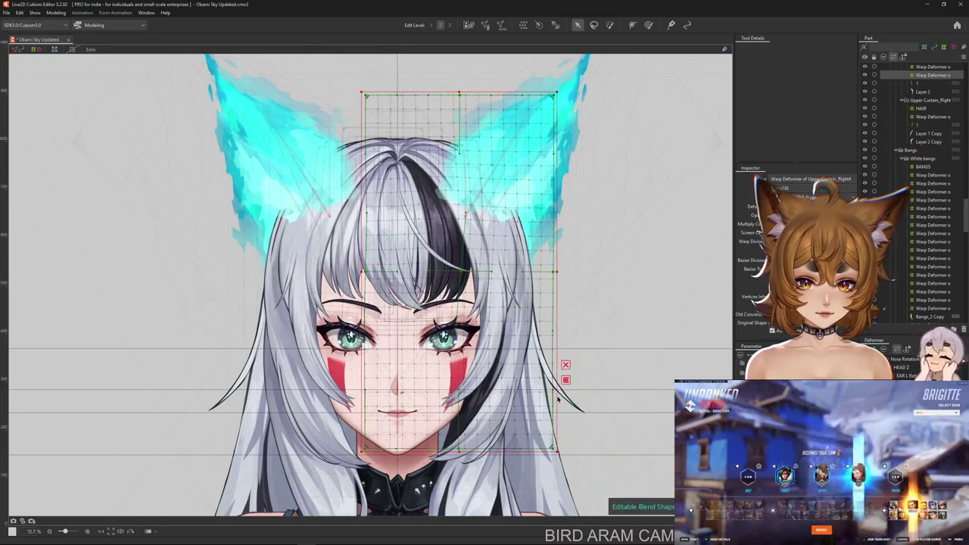
Bend Warp230 along a new temporary path extended down to the cheek and confirm.
left_click(501, 24)
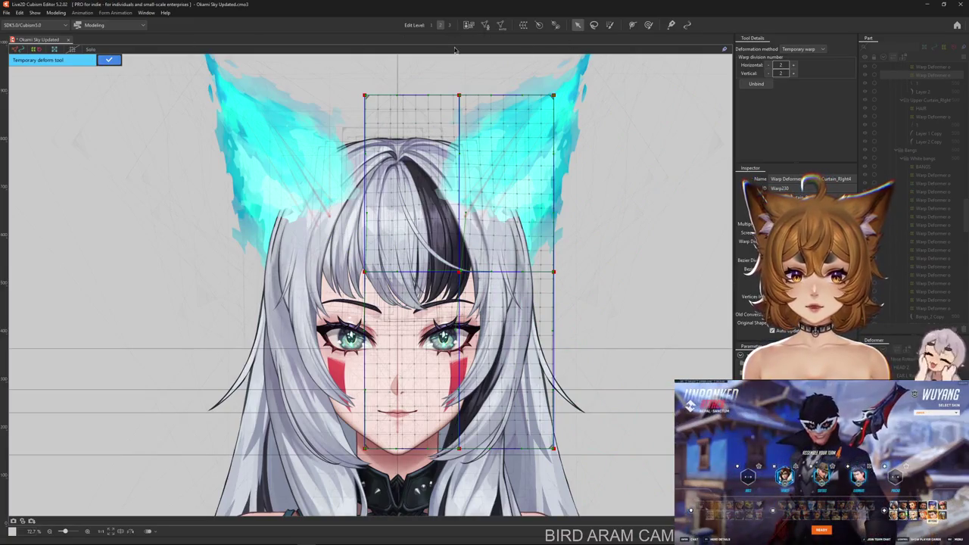
left_click(799, 48)
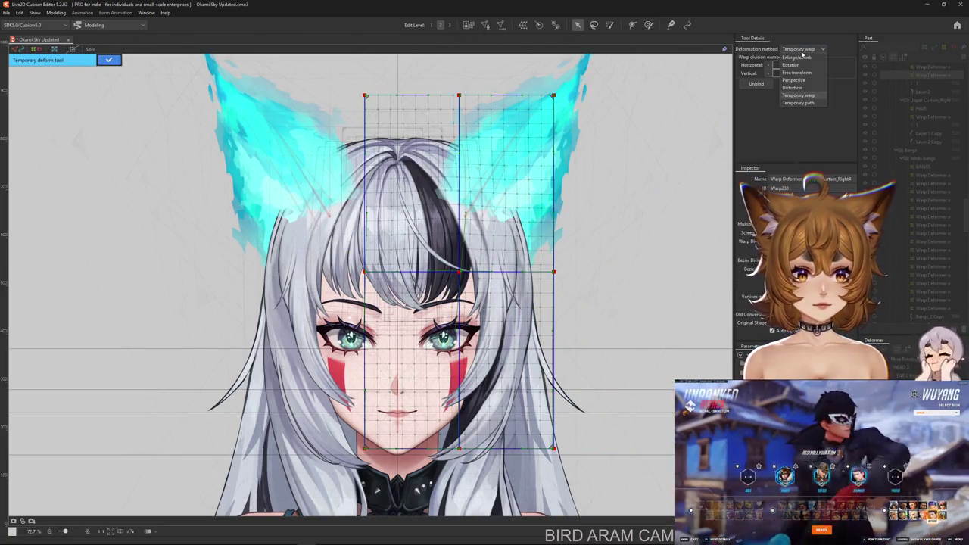
left_click(797, 103)
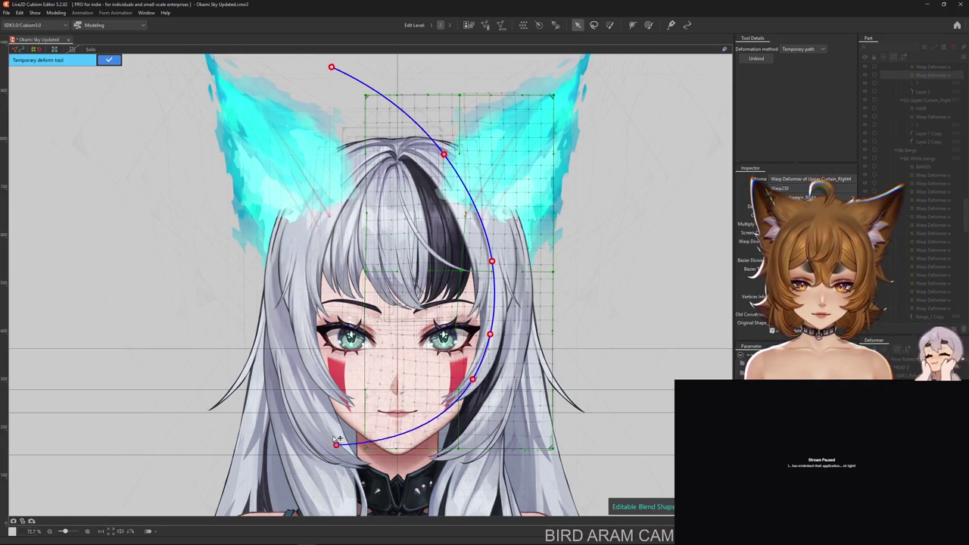
left_click(329, 369)
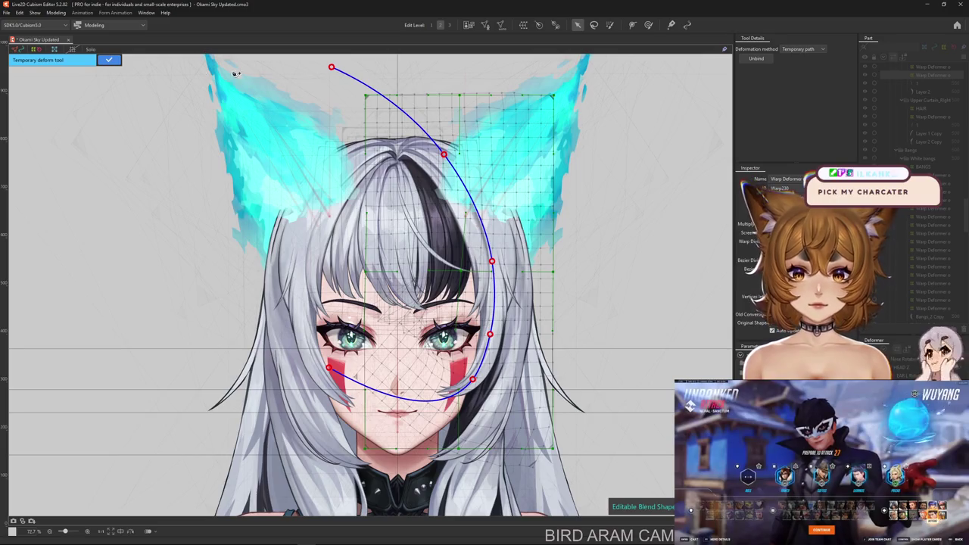
left_click(113, 61)
Smooth the bent Warp230 mesh across the nose, cheek and lower face with the deform brush.
key("b")
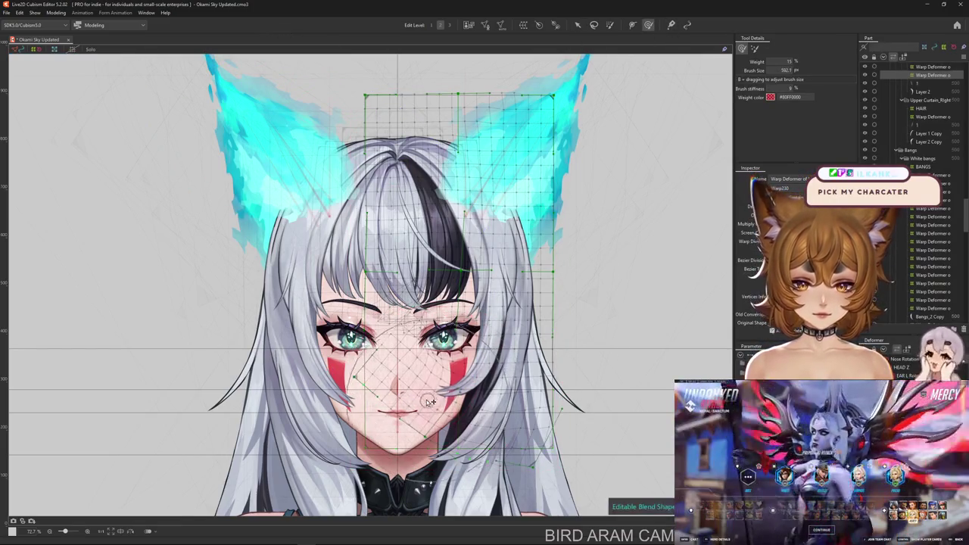
left_click_drag(430, 403, 416, 388)
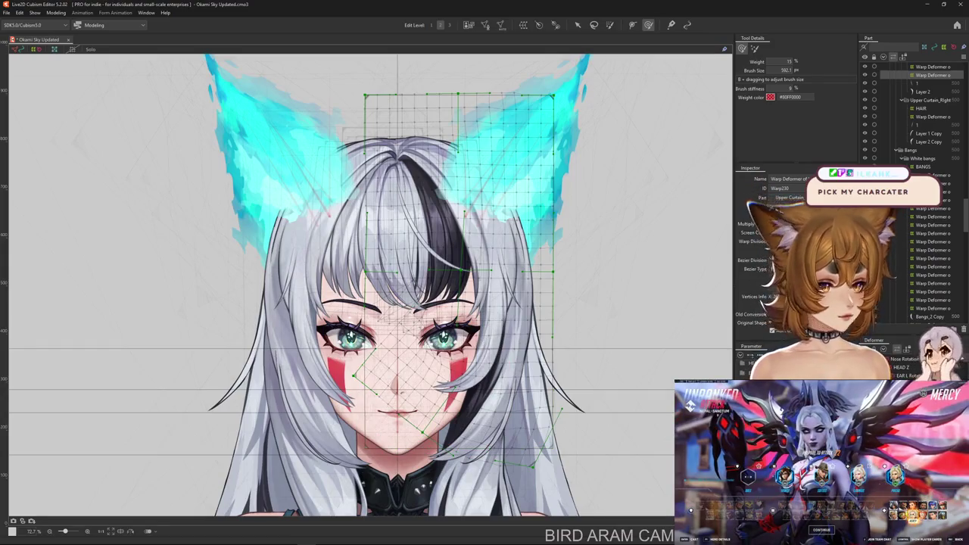
left_click_drag(421, 431, 368, 456)
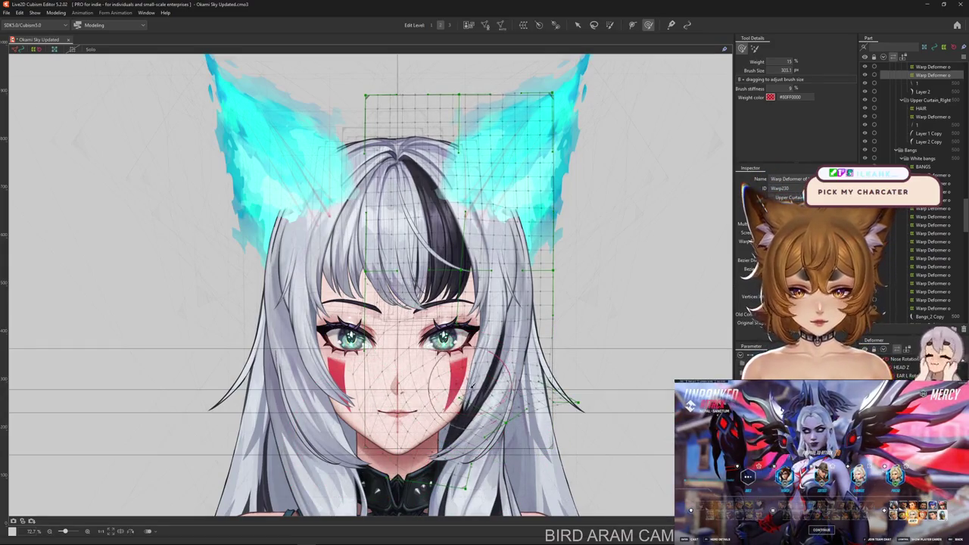
left_click_drag(467, 382, 451, 381)
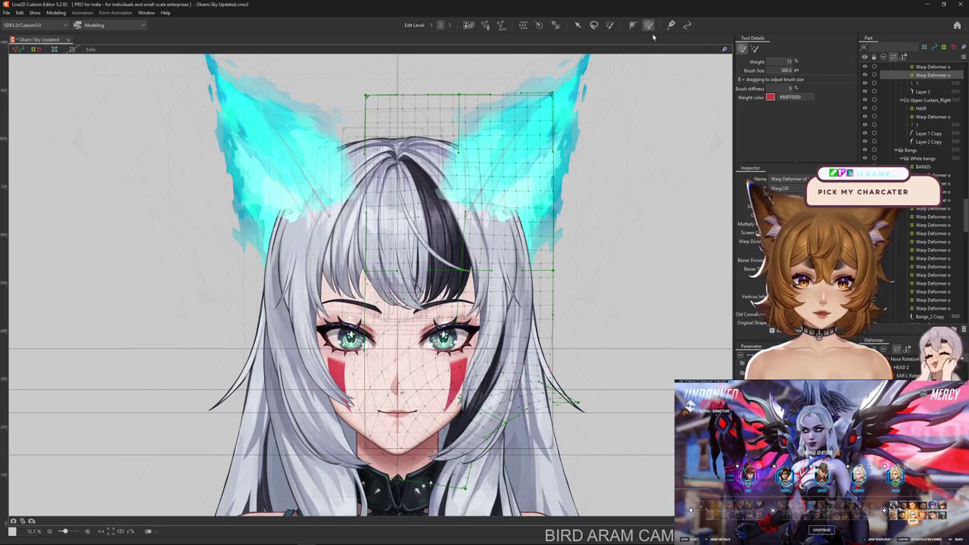
Switch to a 5% weight brush at about 700 px and smooth the mesh near the eyes.
left_click(755, 48)
scroll(392, 336, "up", 3)
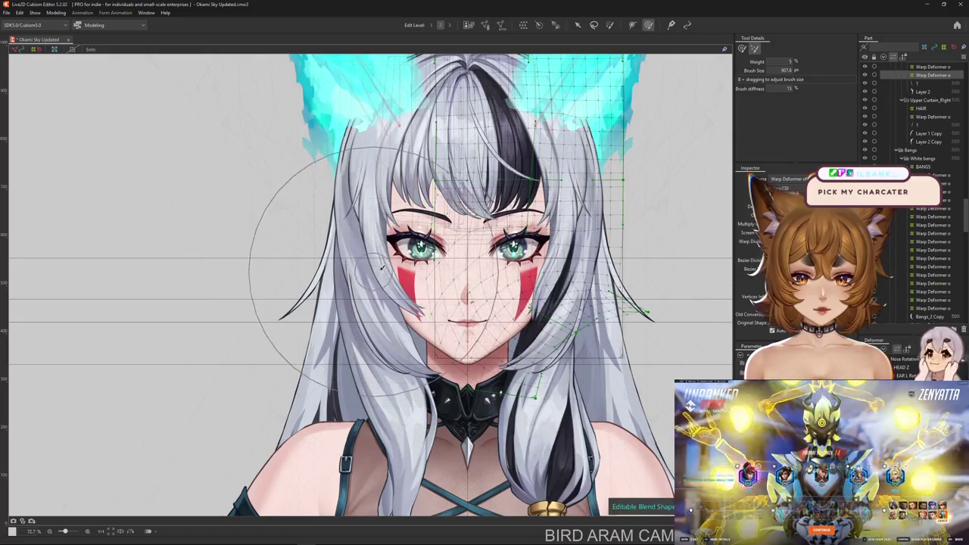
left_click_drag(392, 335, 310, 364)
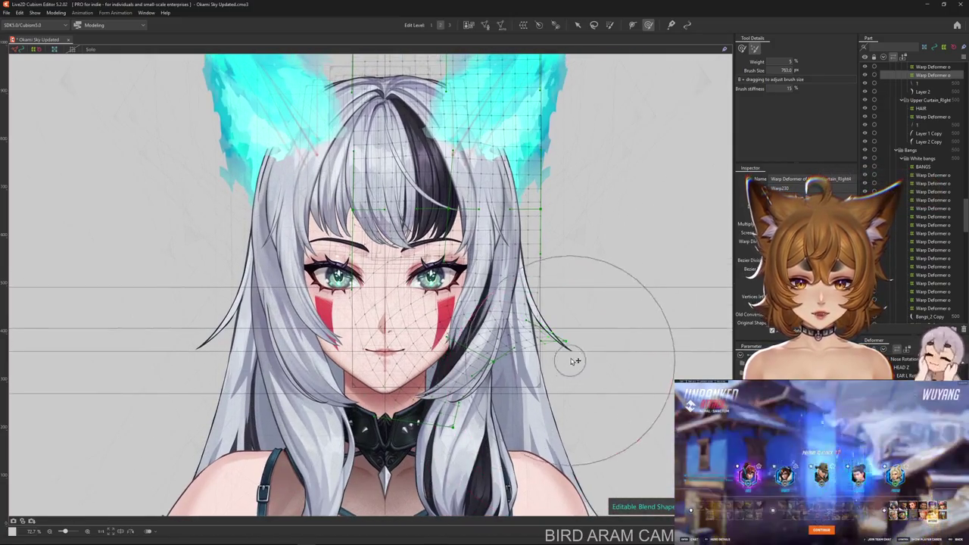
left_click_drag(573, 267, 544, 366)
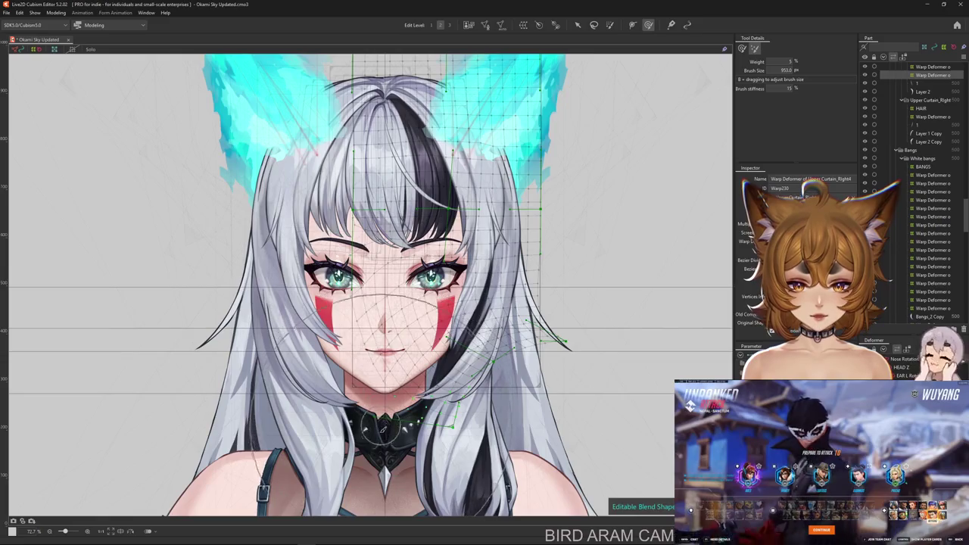
left_click_drag(339, 277, 345, 338)
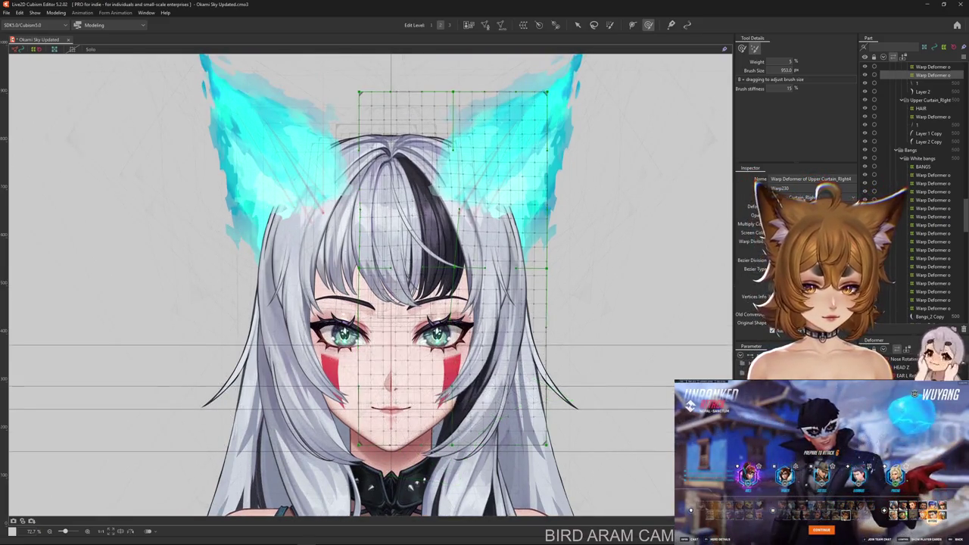
left_click_drag(574, 446, 627, 346)
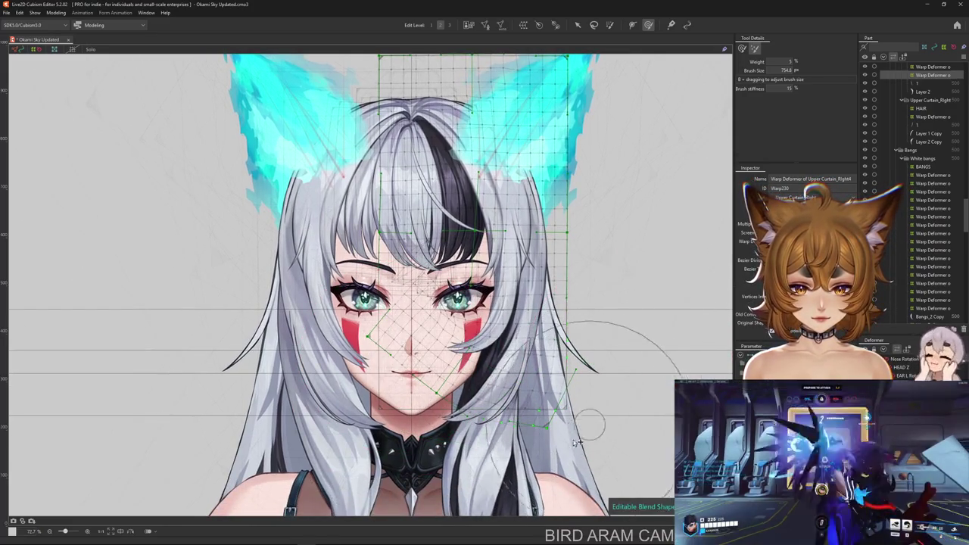
left_click_drag(603, 424, 621, 259)
mouse_move(386, 288)
left_mouse_down()
mouse_move(367, 271)
mouse_move(515, 376)
left_mouse_up()
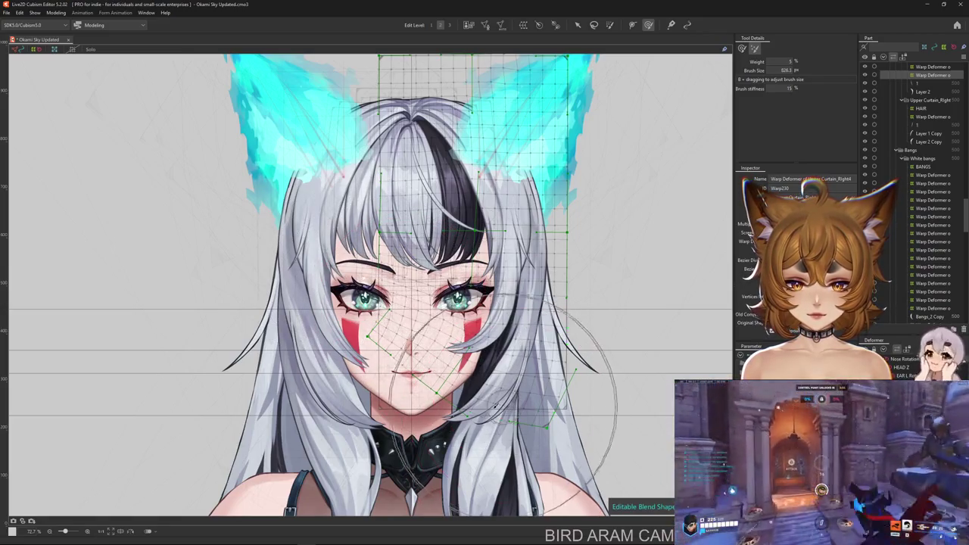
left_click_drag(348, 256, 371, 343)
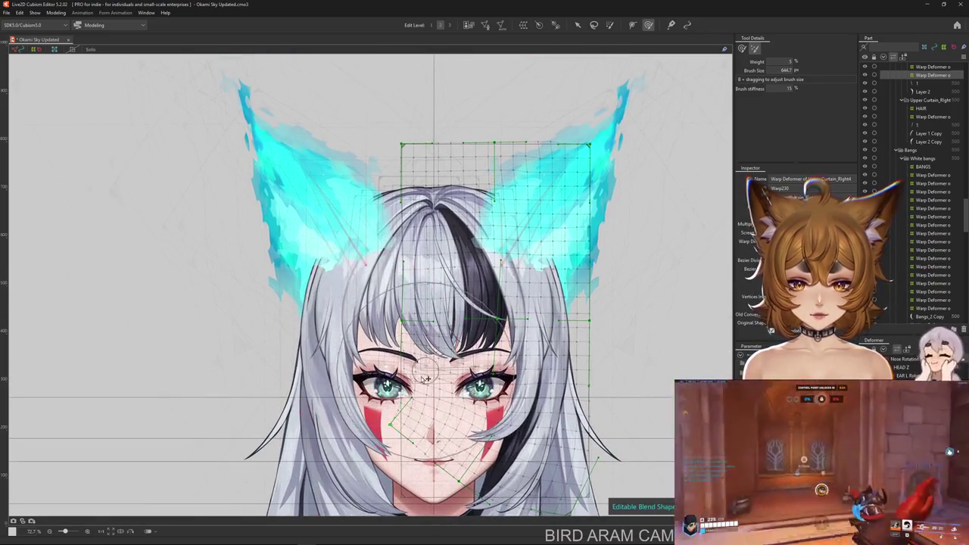
scroll(378, 348, "down", 1)
scroll(401, 359, "down", 1)
scroll(426, 374, "down", 1)
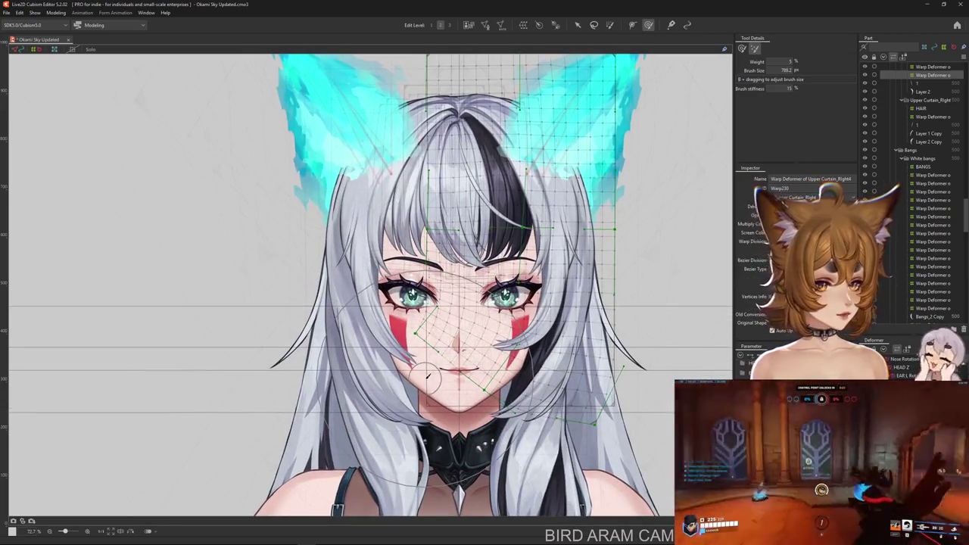
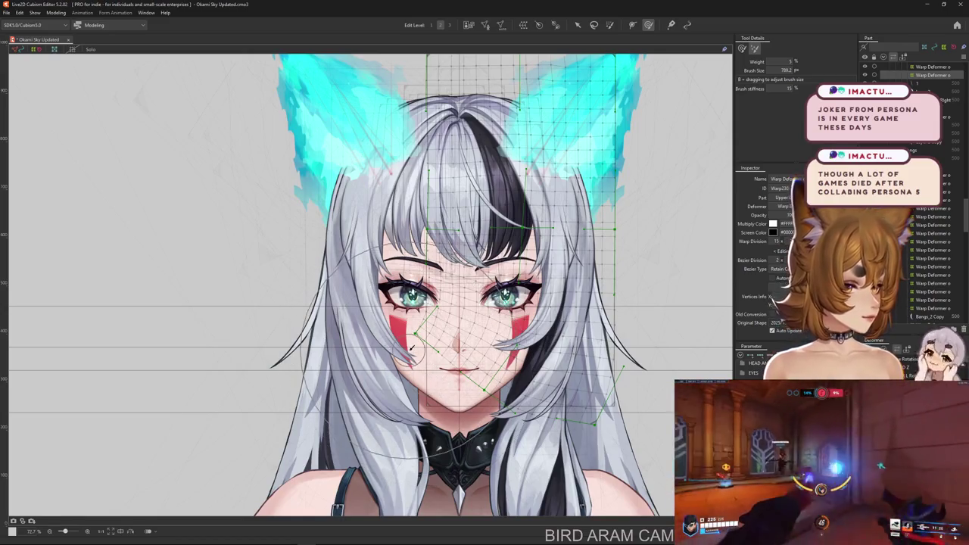
Select the Upper Curtain_Right4 warp deformer and size up the weighted deform brush over it.
left_click_drag(454, 325, 424, 326)
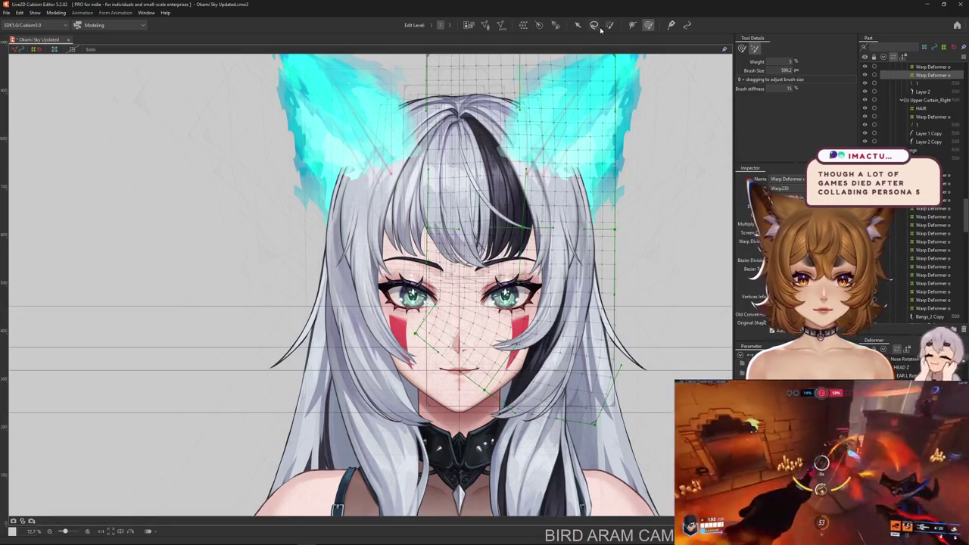
left_click(741, 50)
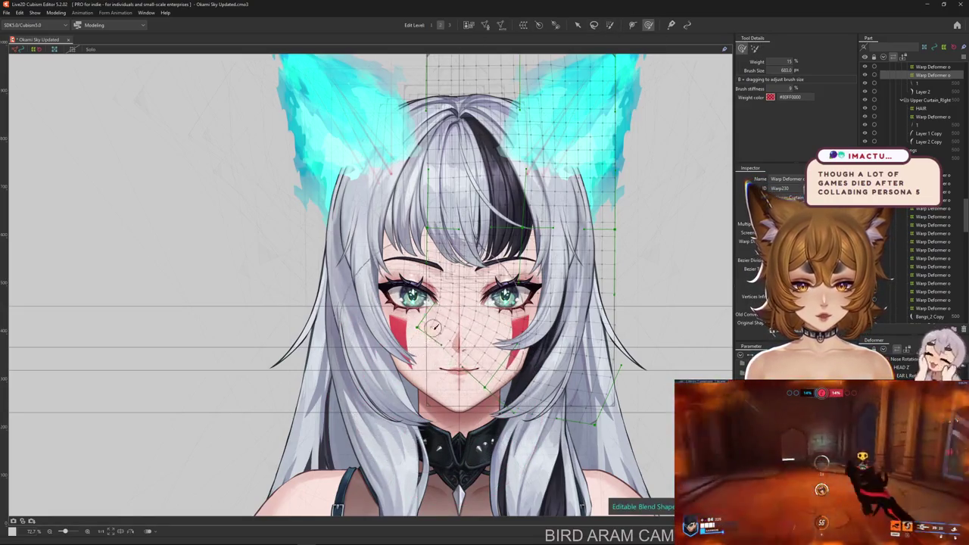
mouse_move(478, 355)
left_mouse_down()
mouse_move(447, 327)
mouse_move(489, 349)
left_mouse_up()
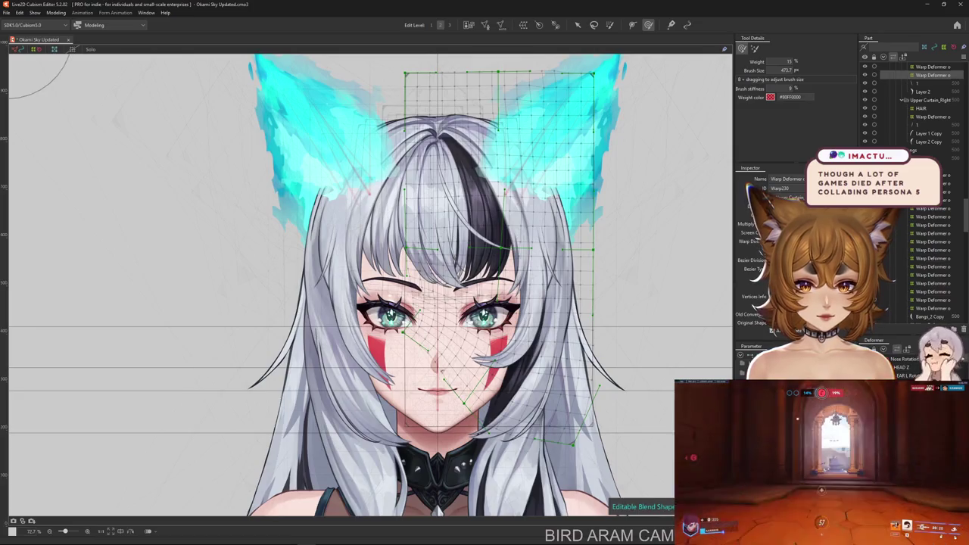
left_click(674, 322)
key("b")
mouse_move(454, 174)
left_mouse_down()
mouse_move(596, 173)
mouse_move(491, 154)
left_mouse_up()
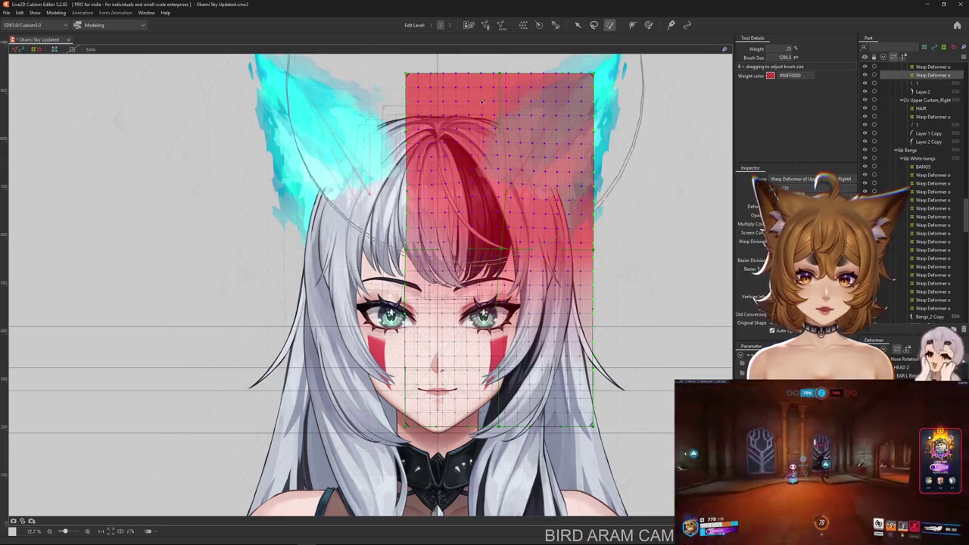
Paint red weight across the deformer's upper grid and down its right side.
key("v")
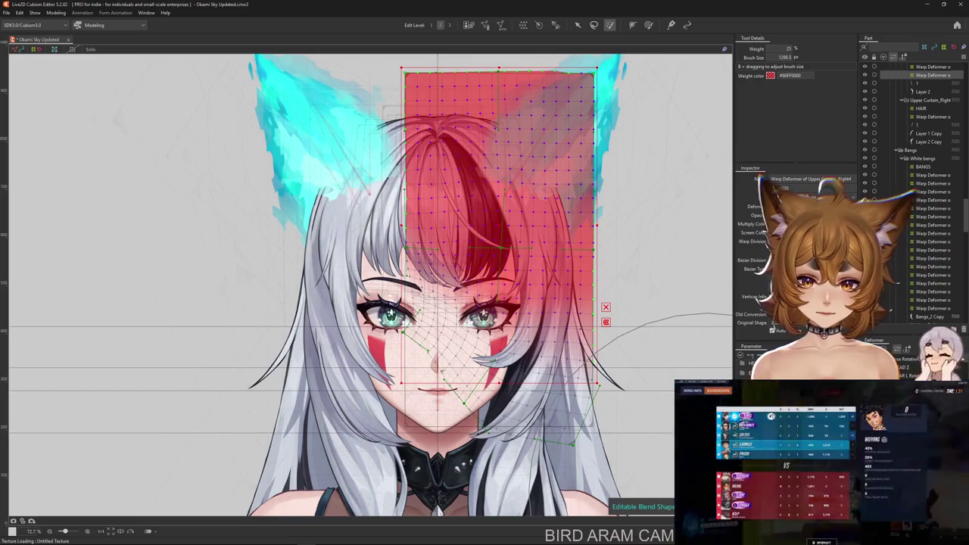
key("Escape")
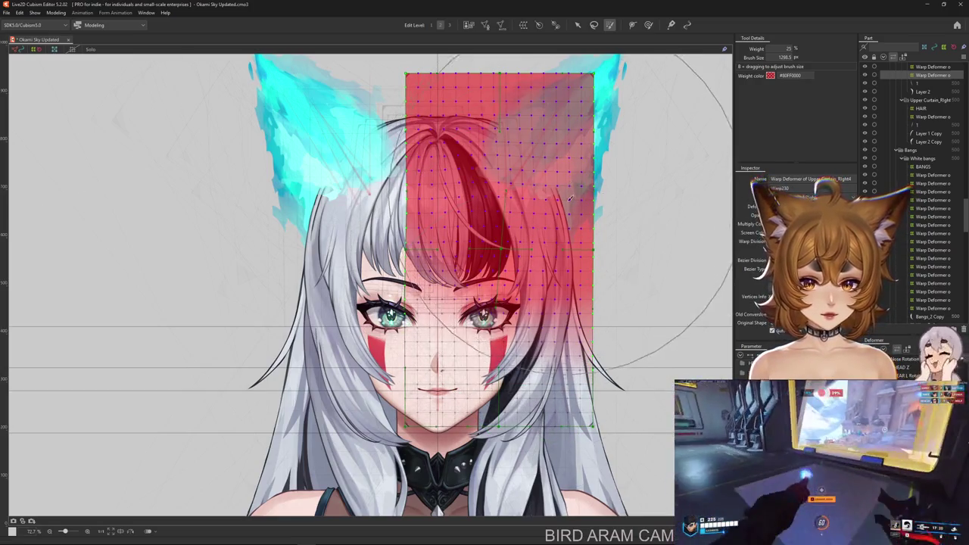
left_click(452, 136)
left_click_drag(452, 136, 545, 227)
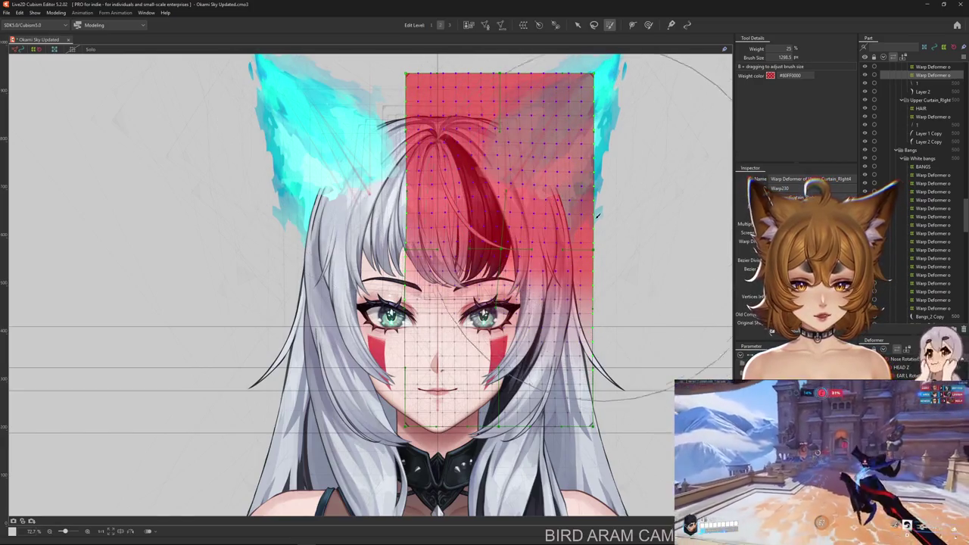
left_click_drag(545, 265, 530, 356)
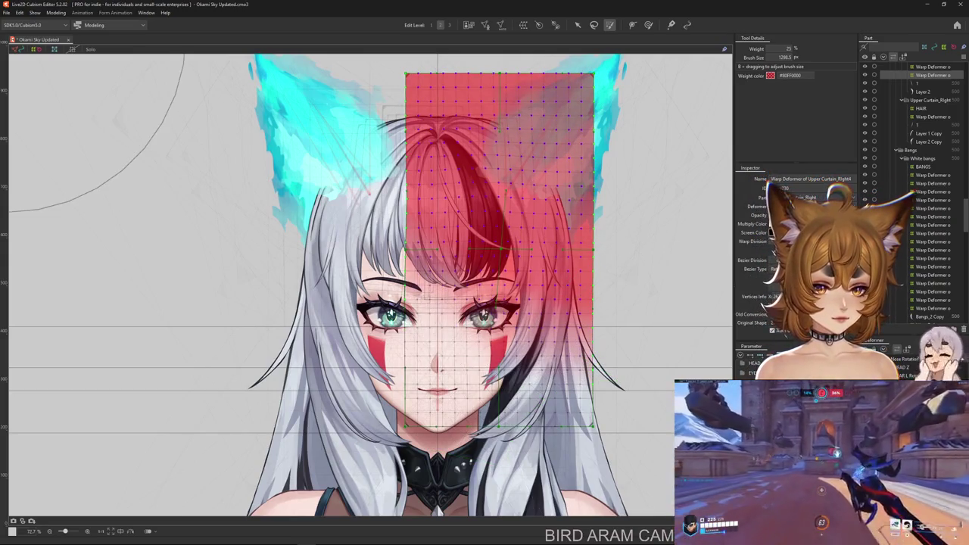
left_click(530, 302)
Pull the Layer 2 hair mesh's lower vertices down onto the strand.
scroll(534, 356, "up", 2)
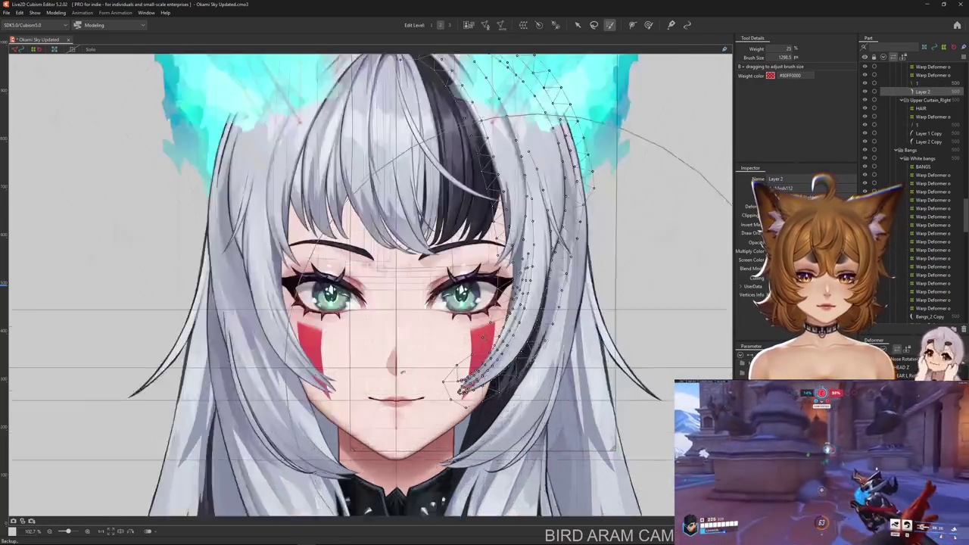
scroll(532, 367, "up", 3)
mouse_move(387, 397)
left_mouse_down()
mouse_move(437, 408)
mouse_move(389, 417)
left_mouse_up()
scroll(389, 416, "down", 5)
scroll(454, 378, "down", 5)
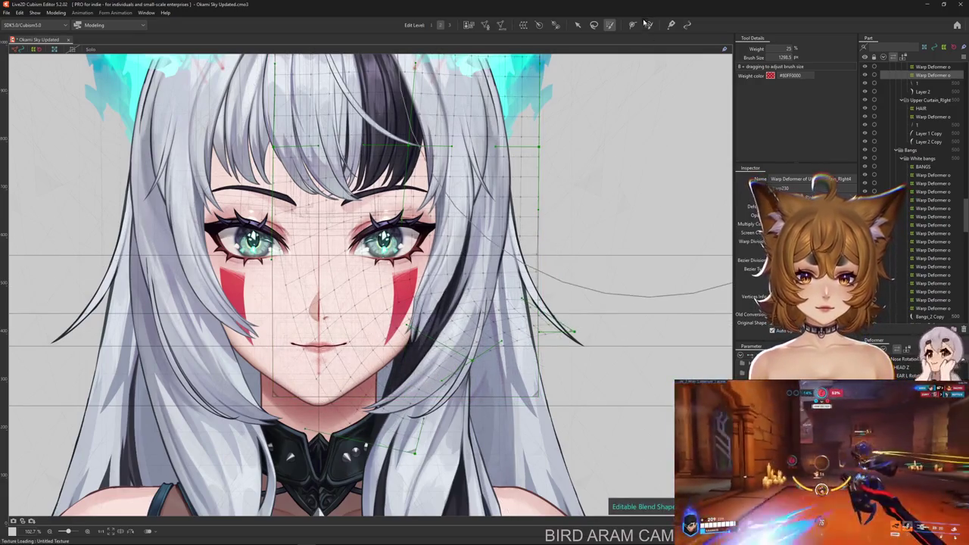
Switch to the deform brush, enlarge it, and return to weighted brush mode.
key("b")
left_click_drag(383, 300, 397, 314)
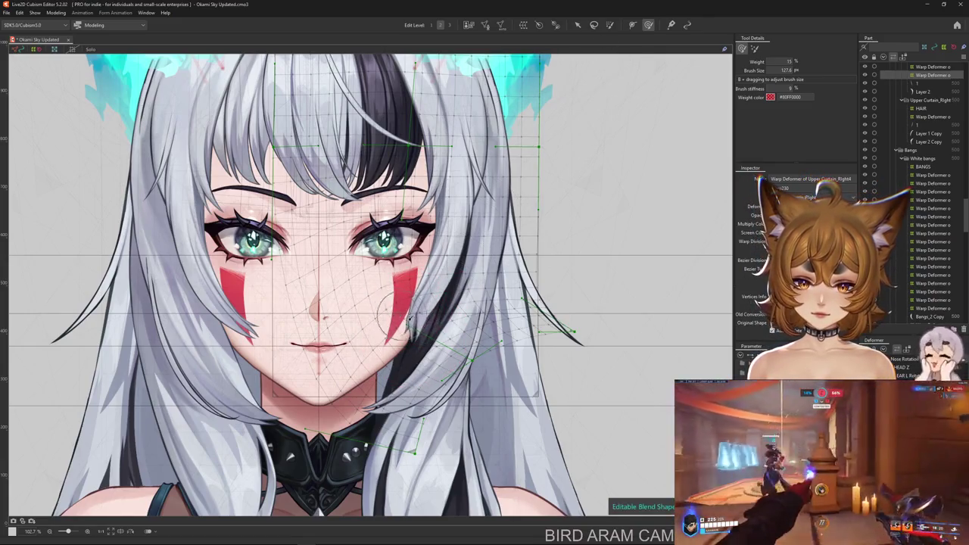
scroll(390, 314, "down", 3)
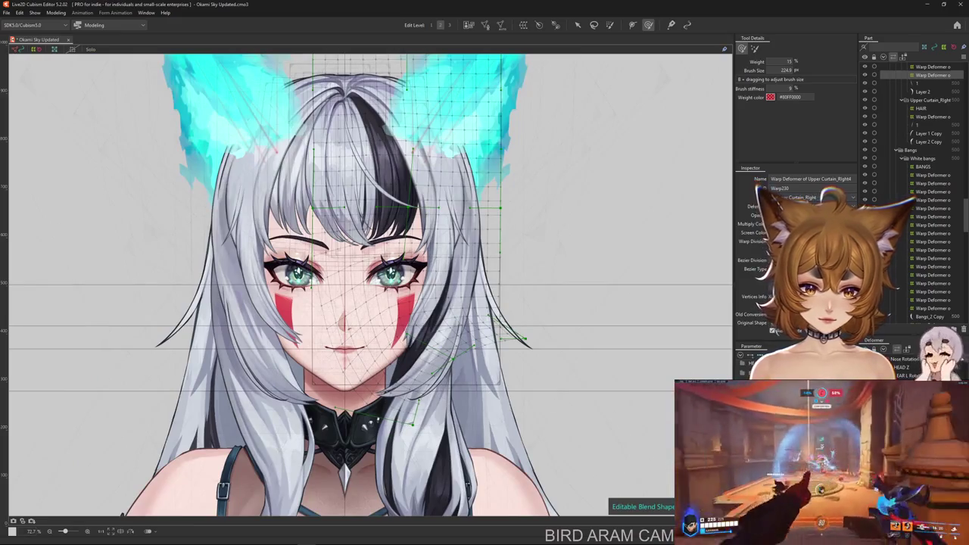
left_click_drag(529, 204, 566, 156)
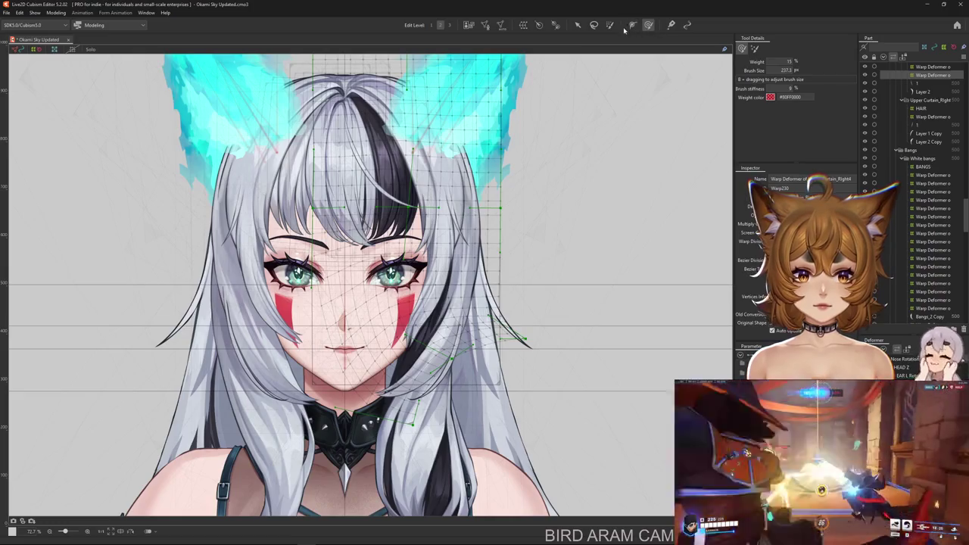
left_click(754, 48)
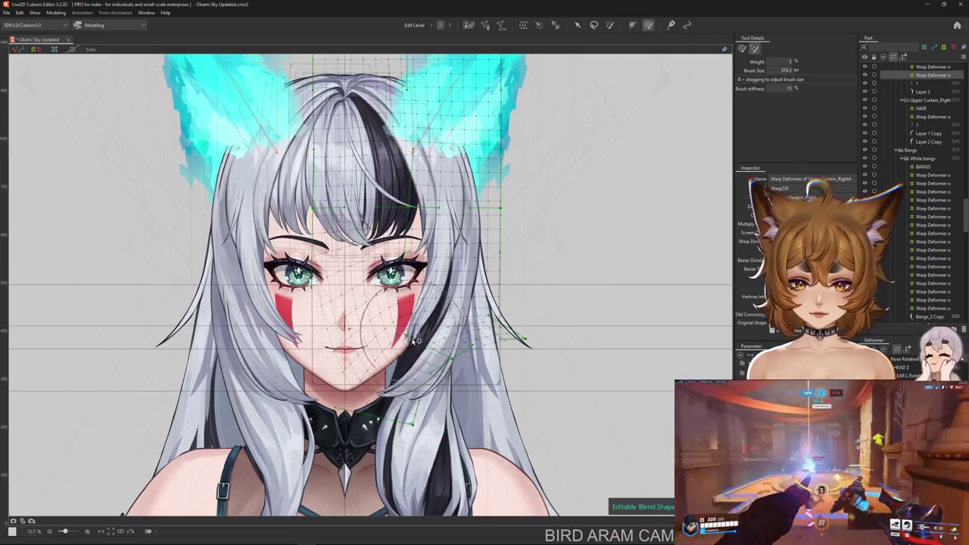
left_click_drag(656, 83, 661, 43)
left_click(742, 48)
Shrink the brush near the right cheek and shift the canvas view down.
left_click_drag(397, 367, 415, 328)
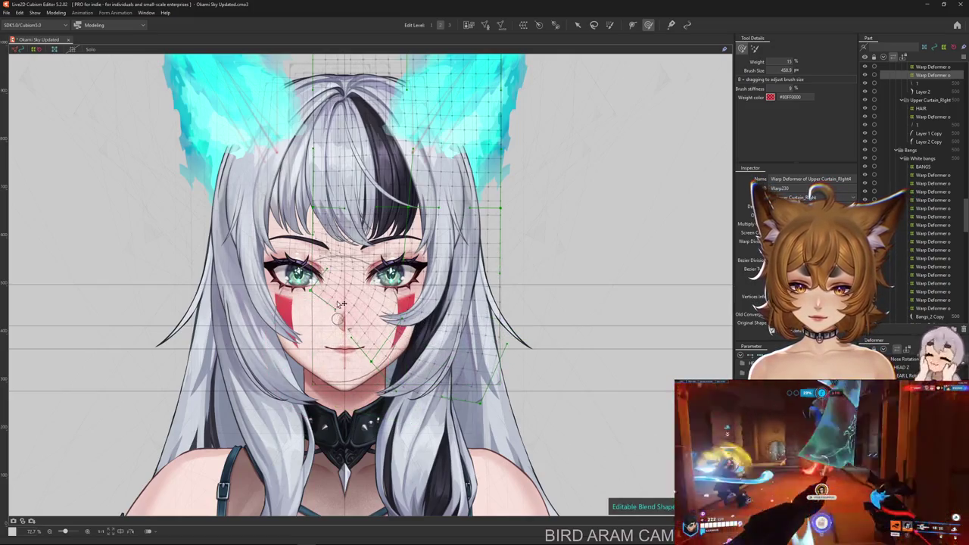
mouse_move(305, 333)
left_mouse_down()
mouse_move(400, 302)
mouse_move(459, 330)
left_mouse_up()
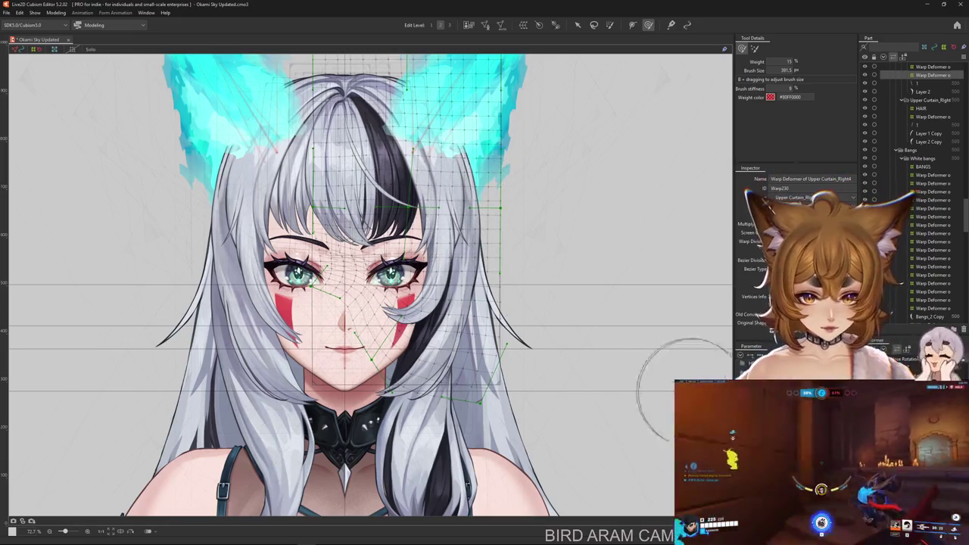
left_click_drag(612, 427, 636, 437)
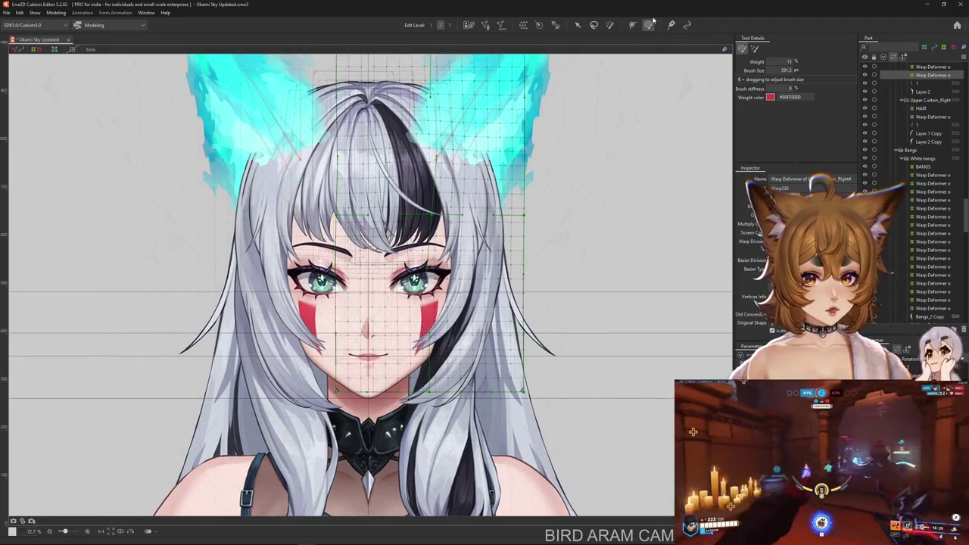
left_click(759, 52)
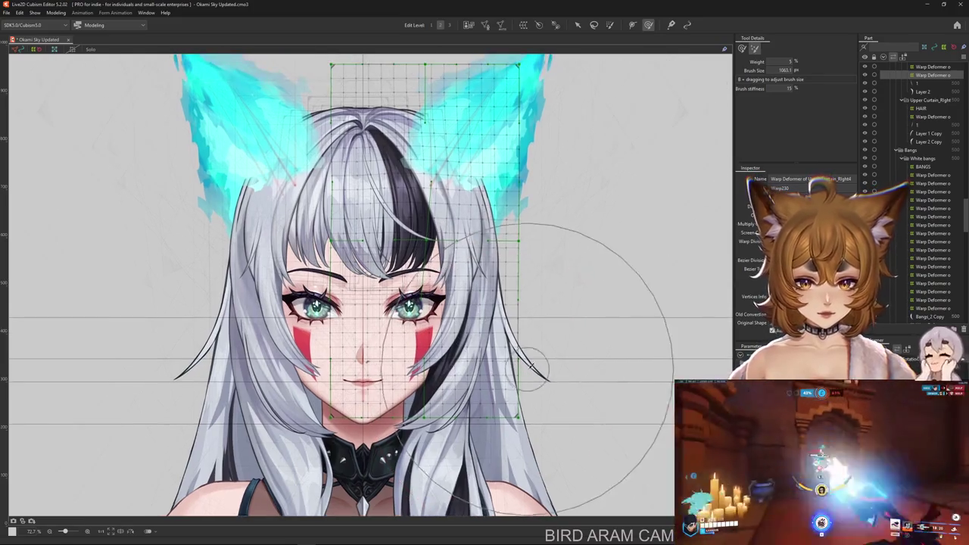
left_click_drag(540, 324, 715, 408)
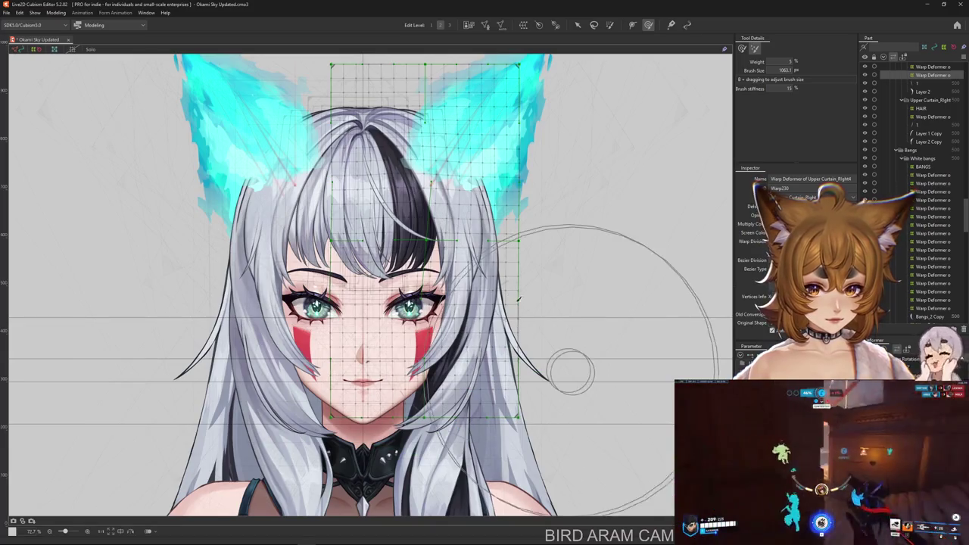
Hide the deformer grid and brush a warp stroke over the right cheek area.
key("ctrl+h")
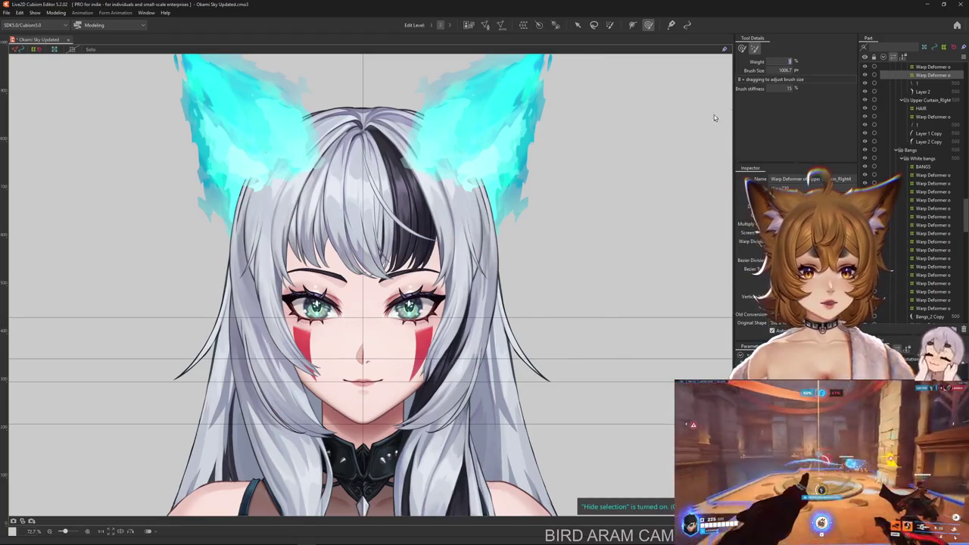
left_click_drag(509, 398, 522, 370)
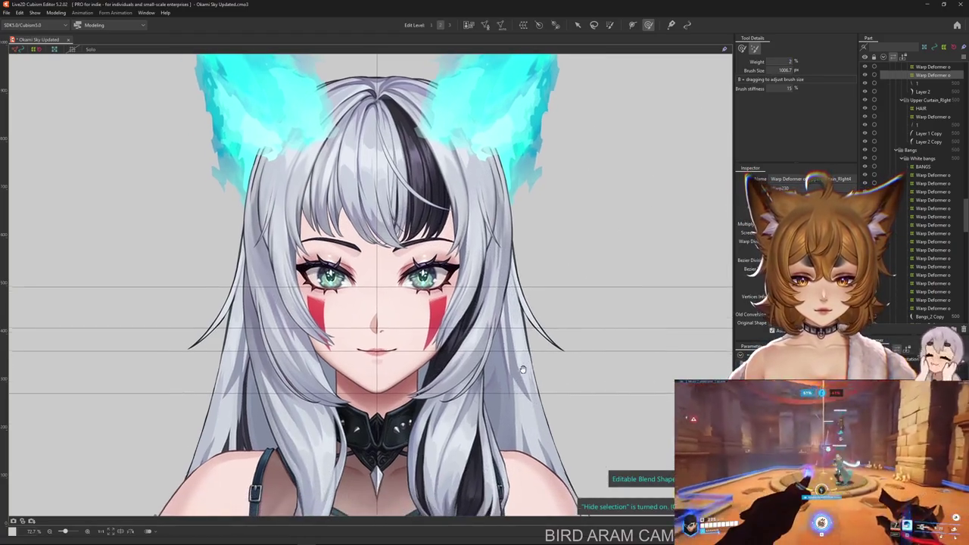
left_click_drag(439, 314, 454, 333)
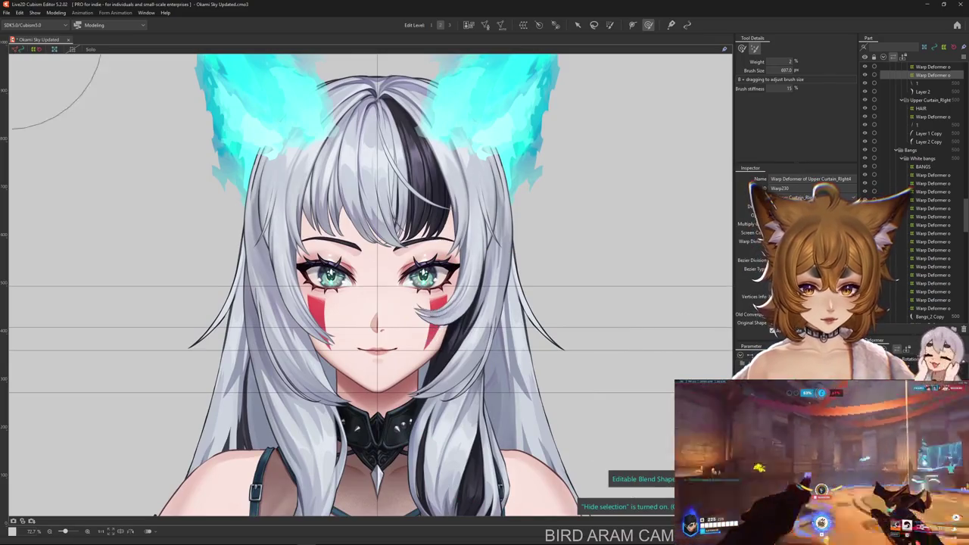
left_click_drag(389, 346, 454, 387)
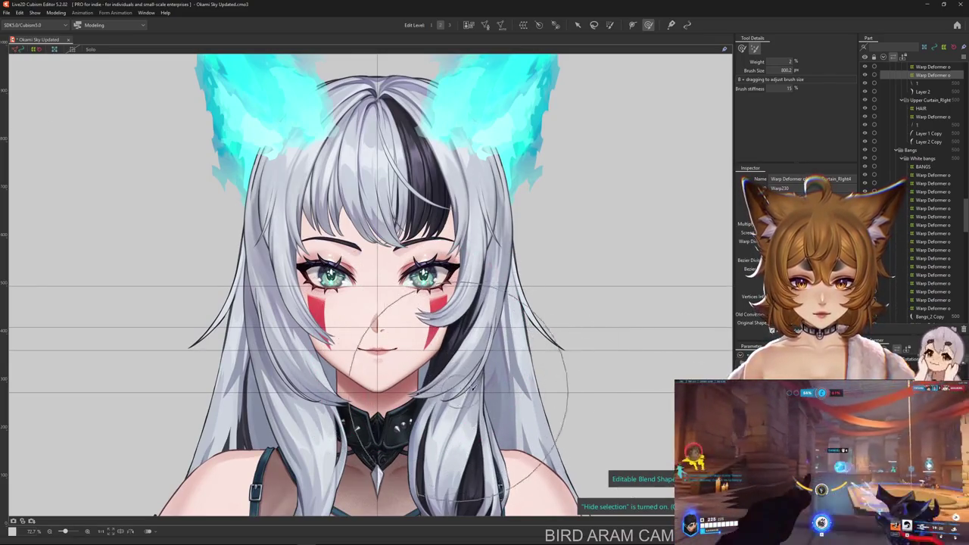
left_click(742, 48)
Reframe the face and enlarge the deform brush to about 782 px at 15%.
scroll(608, 395, "up", 2)
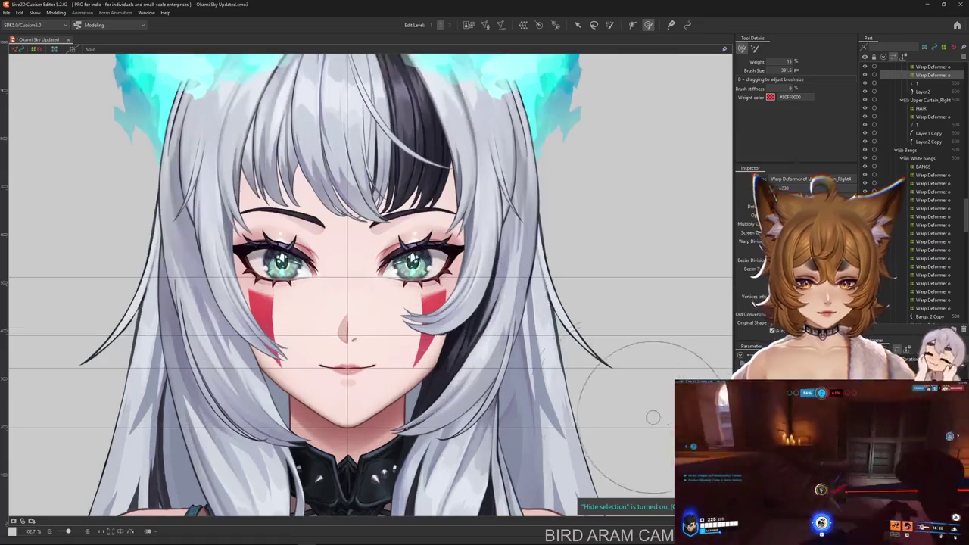
scroll(447, 363, "up", 1)
scroll(445, 371, "up", 1)
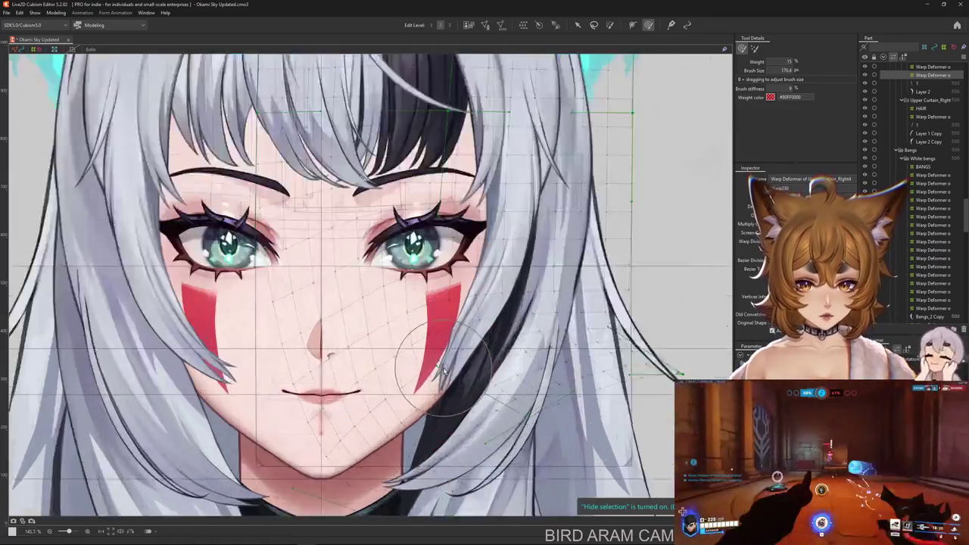
scroll(445, 371, "up", 1)
scroll(433, 379, "down", 1)
scroll(426, 330, "down", 2)
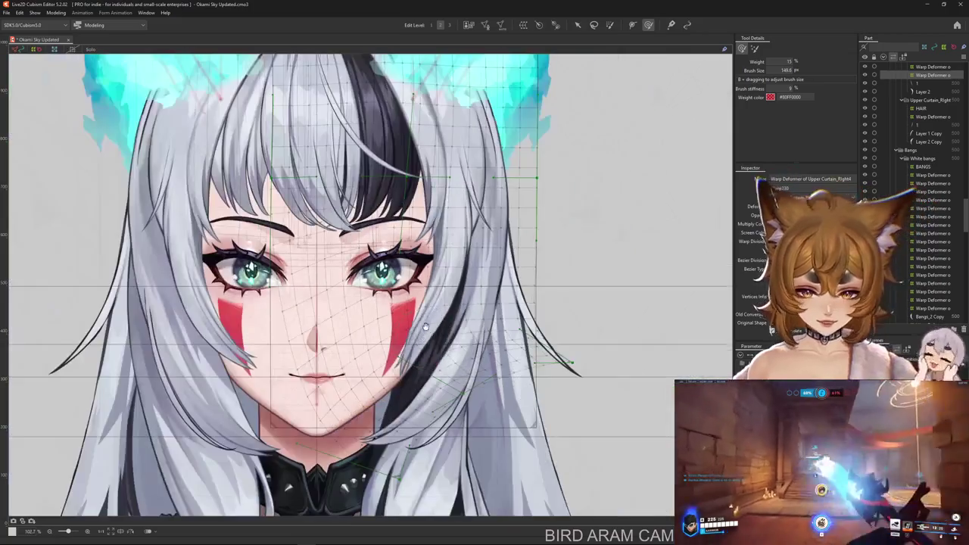
scroll(426, 330, "up", 1)
scroll(666, 458, "down", 1)
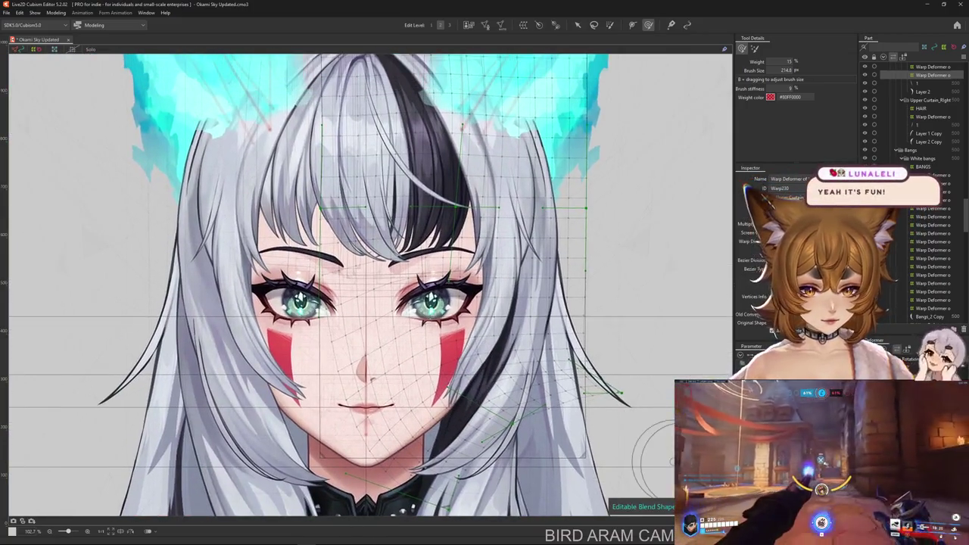
scroll(505, 410, "down", 1)
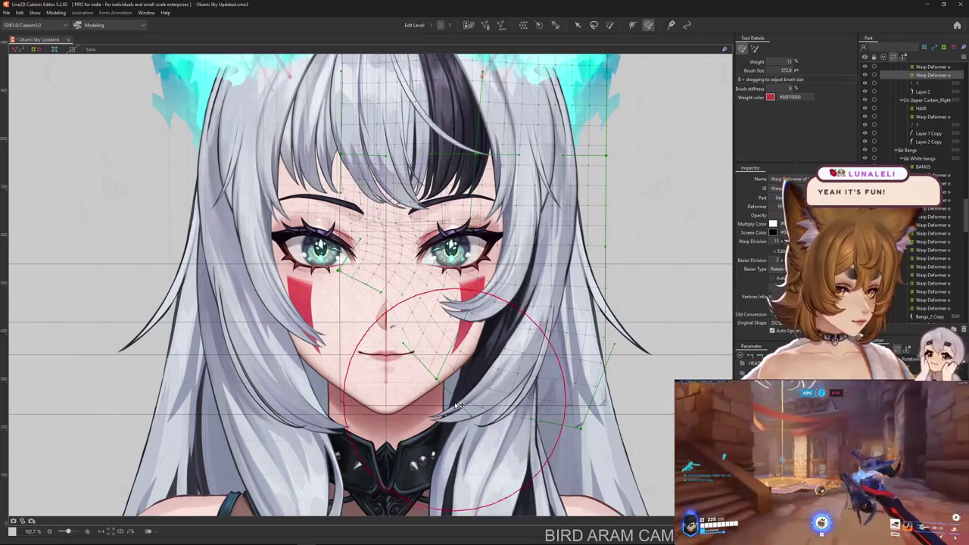
scroll(454, 407, "down", 1)
scroll(419, 406, "left", 1)
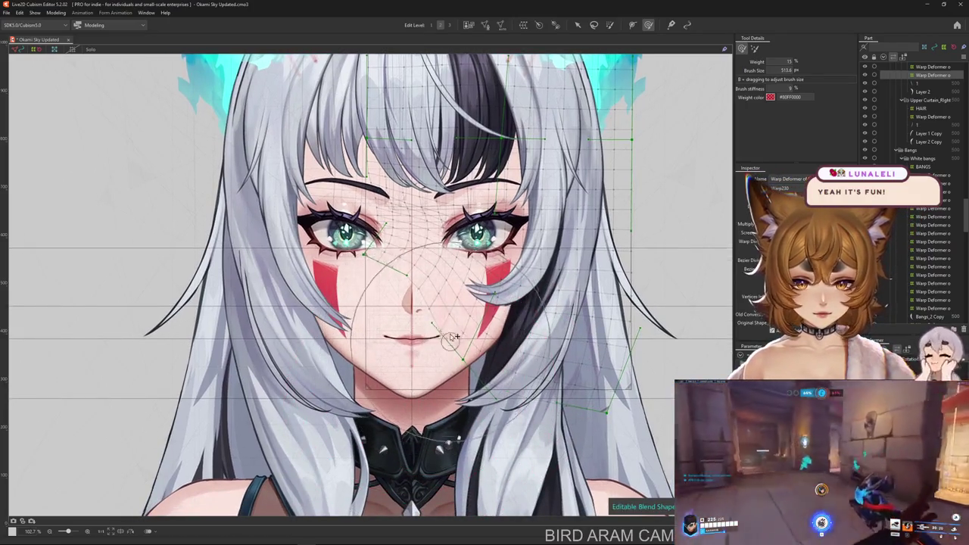
scroll(362, 311, "up", 1)
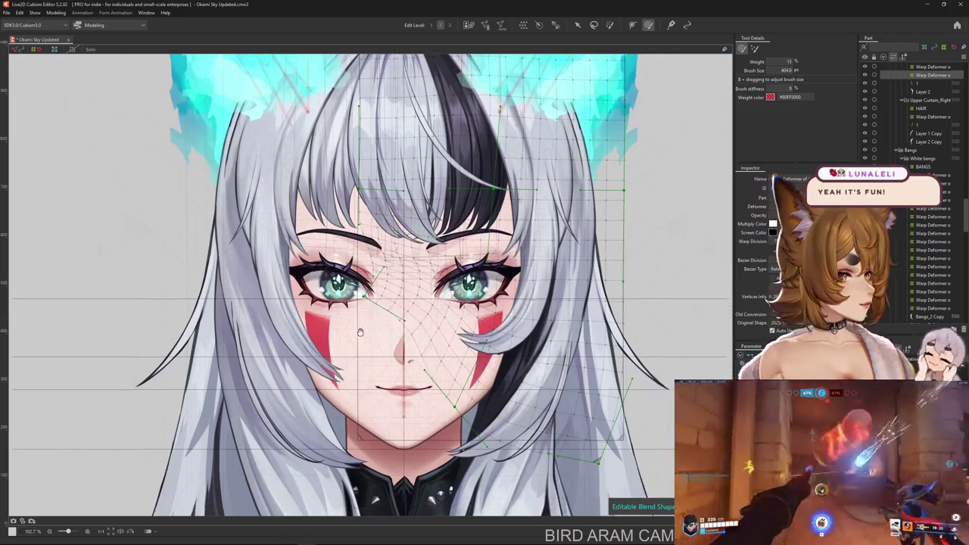
left_click_drag(391, 331, 357, 316)
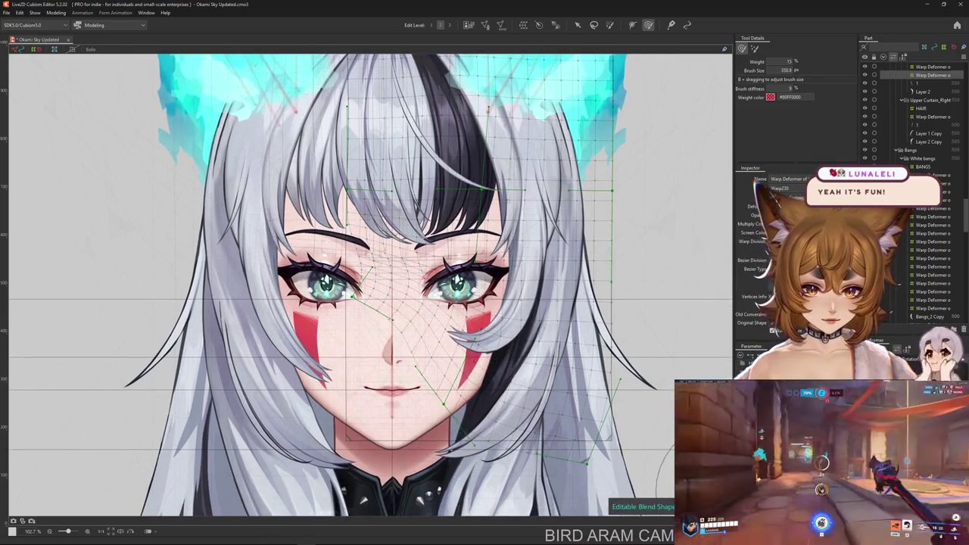
left_click_drag(666, 473, 422, 392)
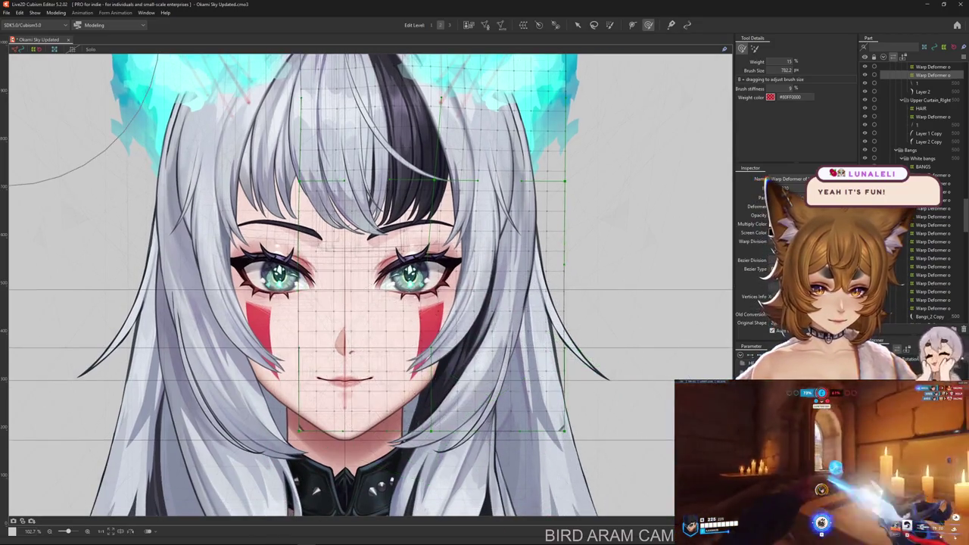
left_click(922, 92)
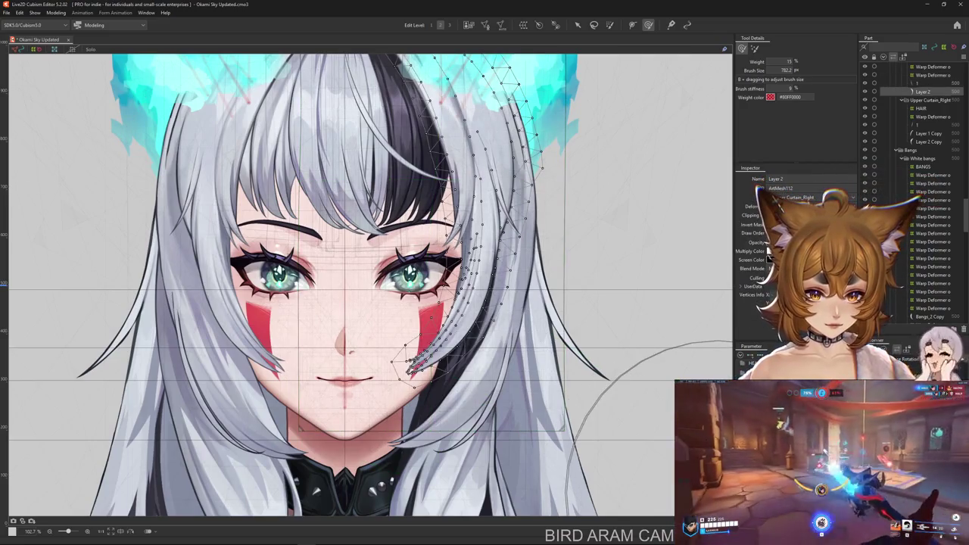
Pull the strand's lower end up toward the cheek, then select the second Layer 2 mesh.
scroll(401, 362, "up", 5)
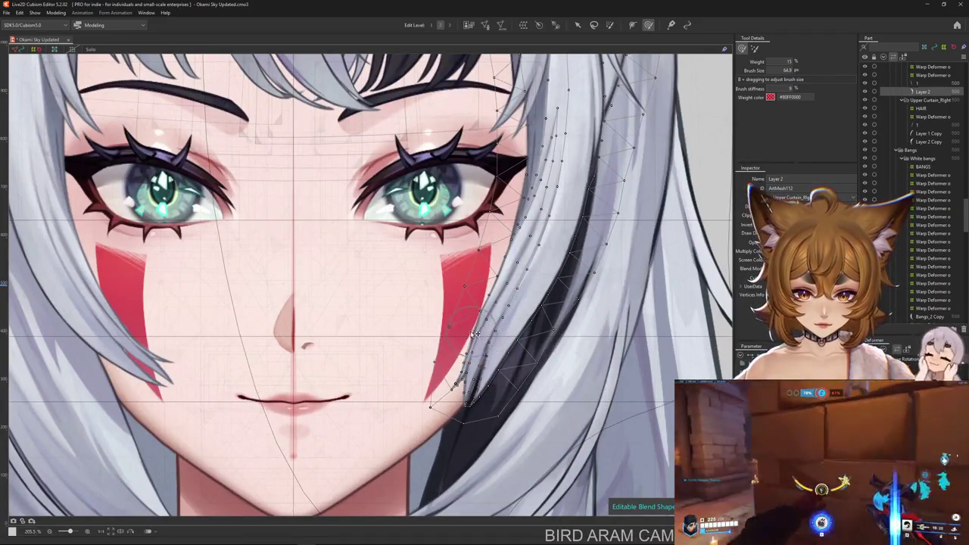
mouse_move(475, 356)
left_mouse_down()
mouse_move(484, 378)
mouse_move(540, 389)
left_mouse_up()
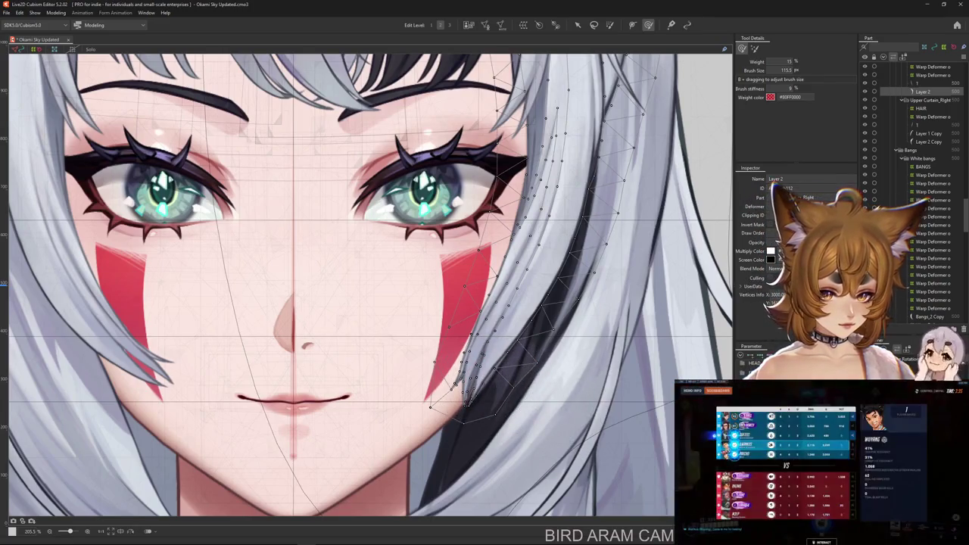
left_click_drag(454, 393, 413, 356)
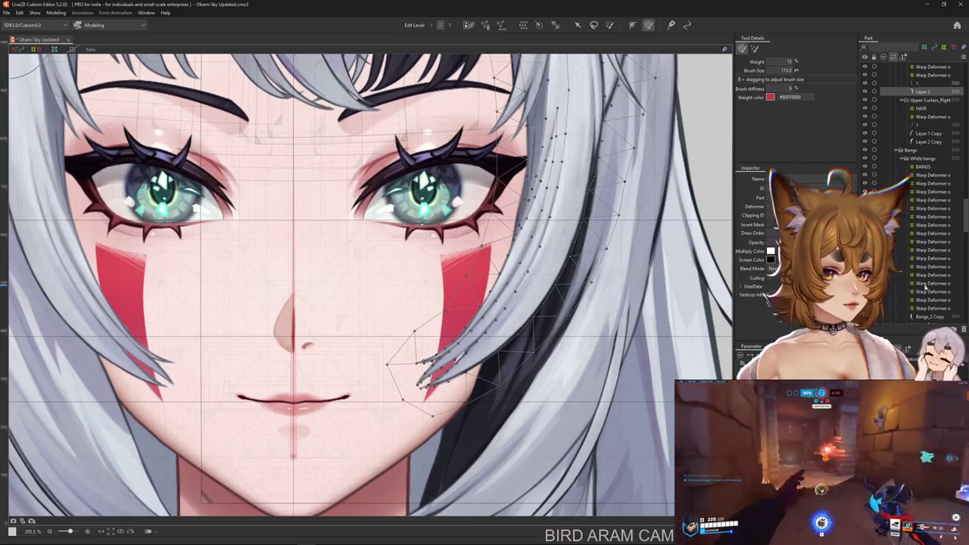
scroll(921, 152, "down", 2)
scroll(921, 167, "down", 1)
scroll(923, 185, "down", 2)
scroll(924, 201, "down", 2)
scroll(931, 206, "down", 3)
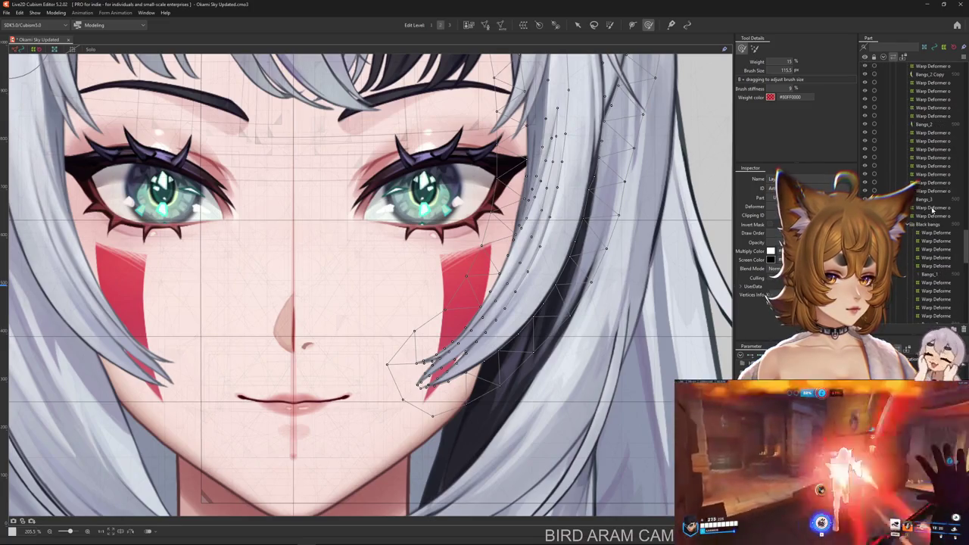
right_click(498, 340)
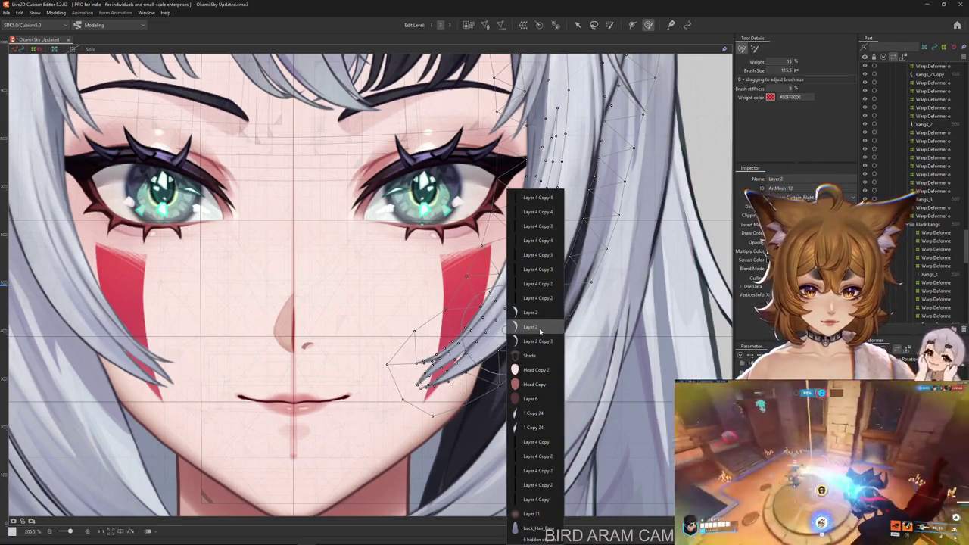
left_click(539, 331)
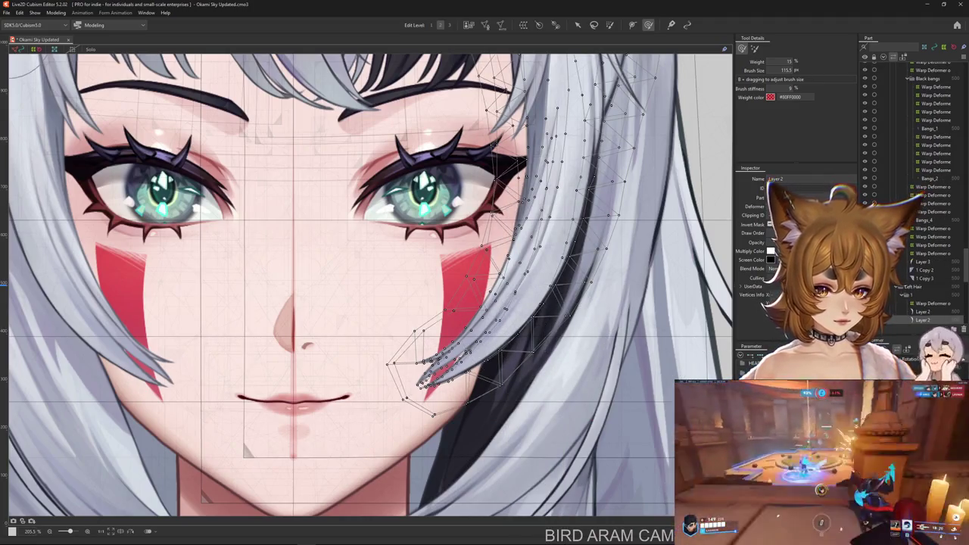
Reshape the lower part of the Layer 2 hair strand and nudge its tip near the cheek.
left_click_drag(500, 326, 458, 321)
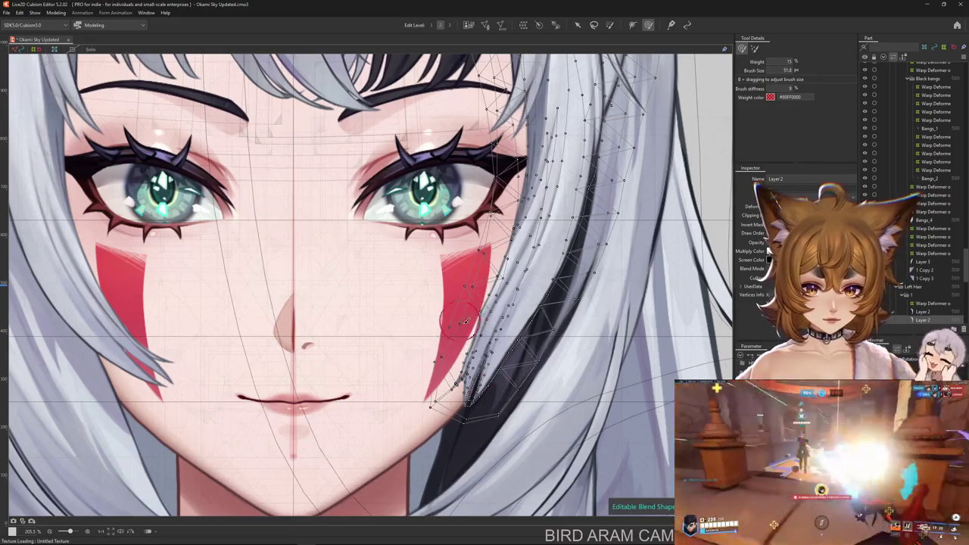
mouse_move(487, 350)
left_mouse_down()
mouse_move(436, 395)
mouse_move(435, 409)
left_mouse_up()
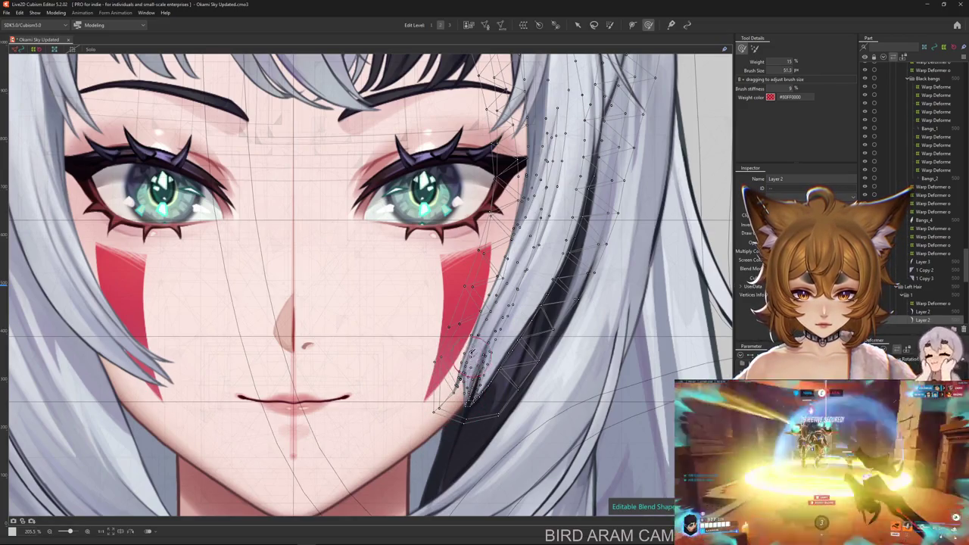
left_click_drag(507, 337, 485, 286)
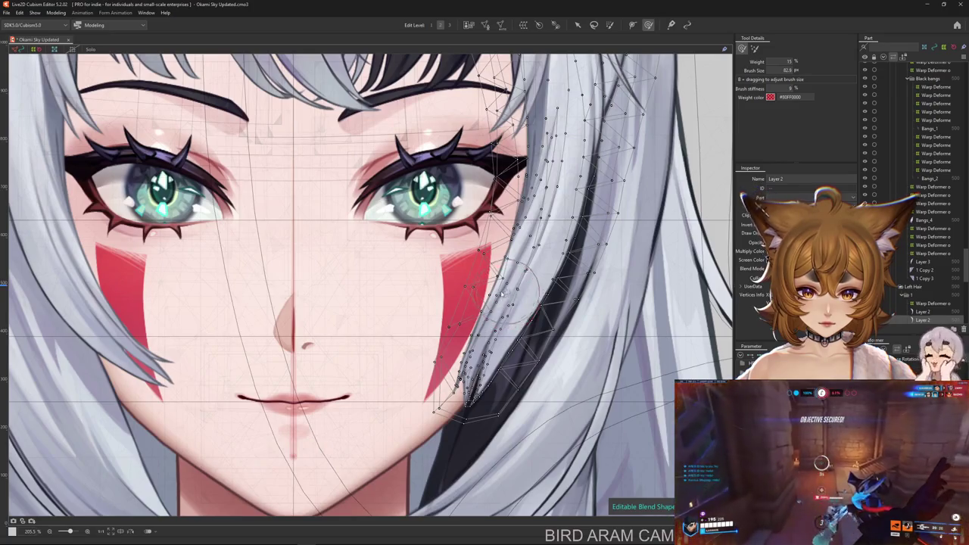
key("ctrl+h")
left_click_drag(471, 326, 464, 354)
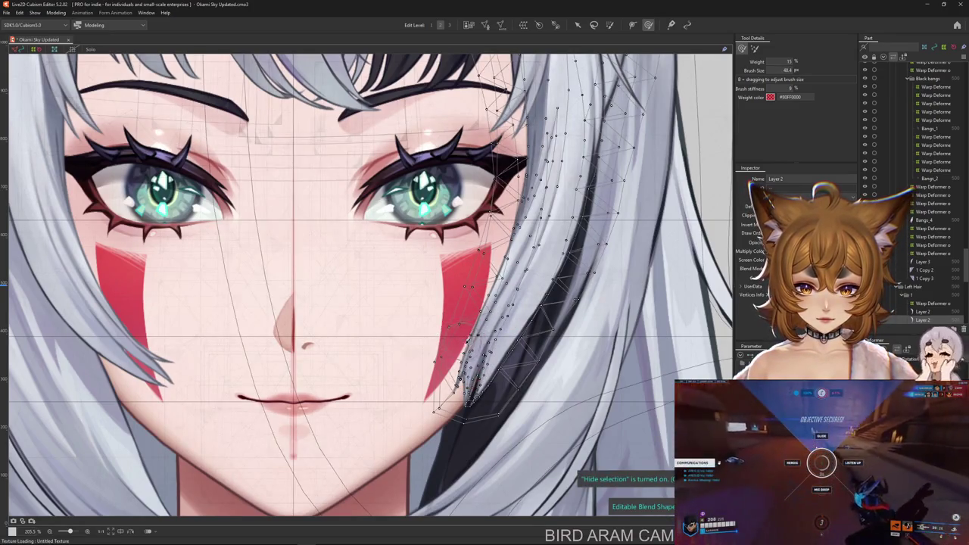
left_click_drag(443, 401, 467, 401)
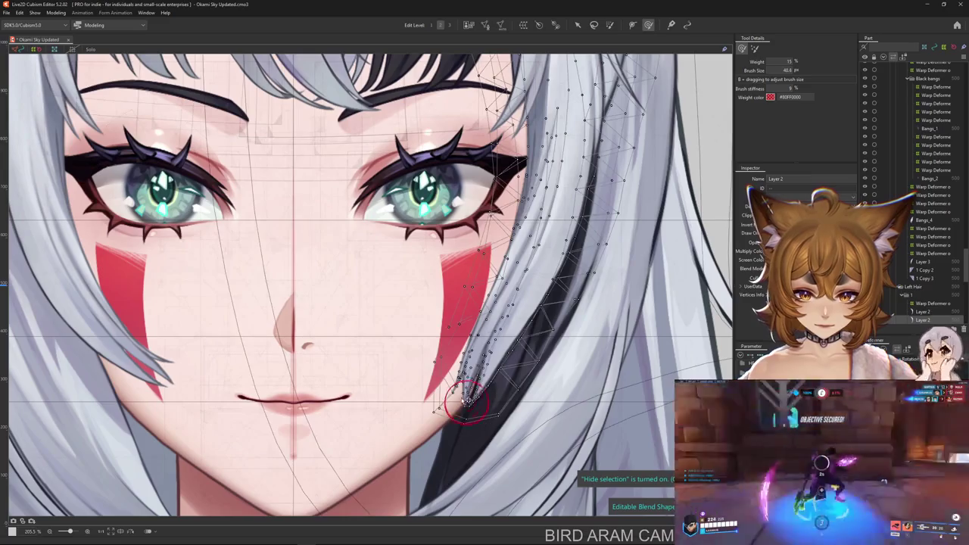
mouse_move(467, 399)
left_mouse_down()
mouse_move(515, 290)
mouse_move(439, 412)
left_mouse_up()
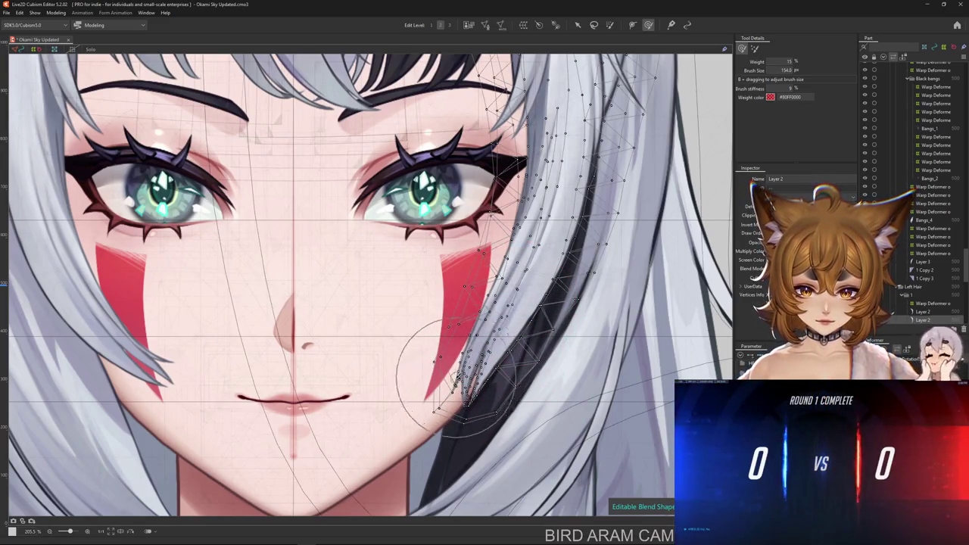
scroll(439, 412, "down", 5)
scroll(470, 393, "up", 2)
scroll(462, 341, "up", 5)
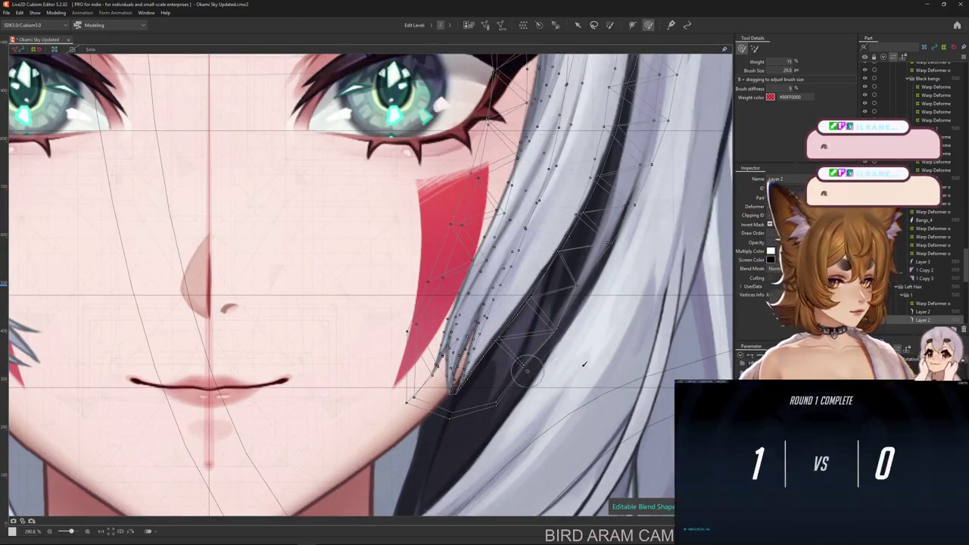
Curl the strand's tip over the red cheek mark, leaving the brush at size 82.1.
mouse_move(447, 370)
left_mouse_down()
mouse_move(371, 227)
mouse_move(439, 296)
mouse_move(421, 256)
left_mouse_up()
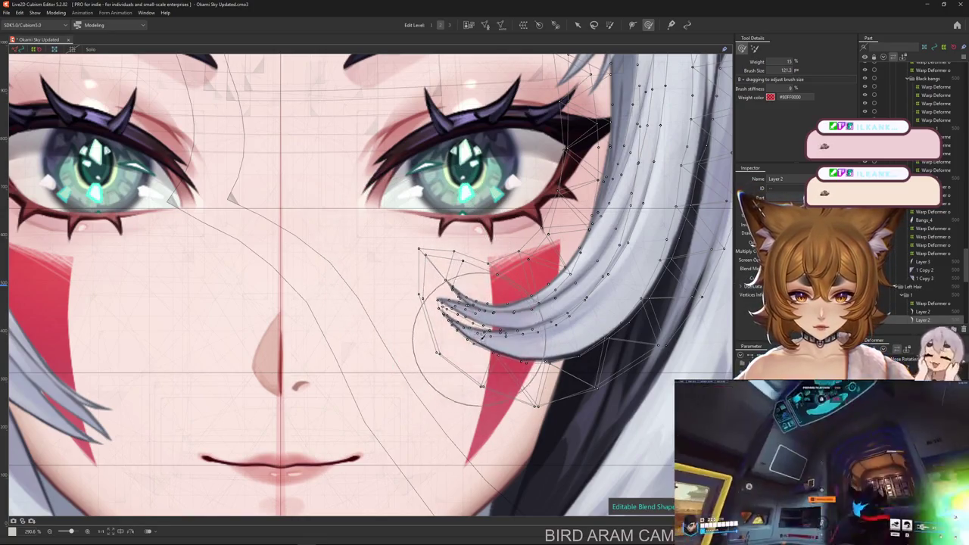
left_click_drag(377, 205, 386, 218)
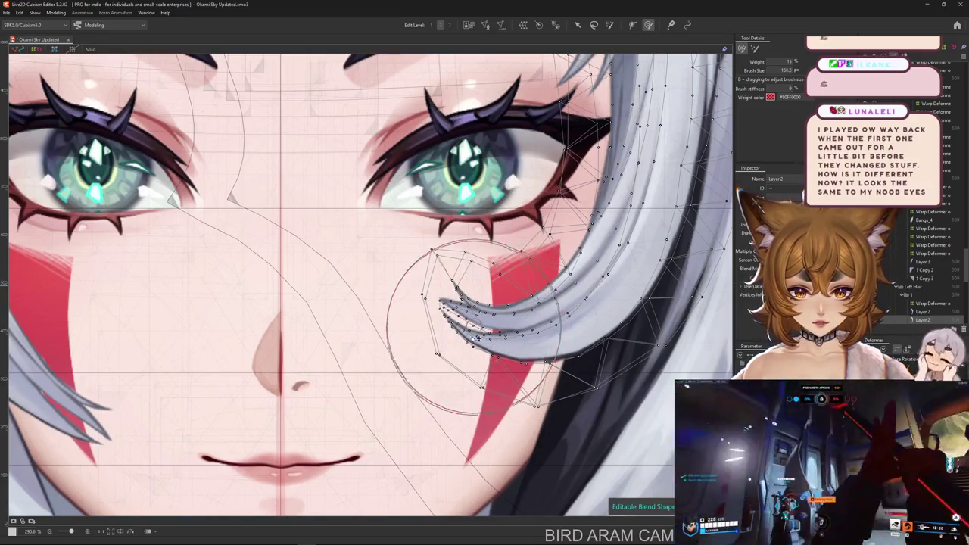
scroll(549, 374, "down", 2)
scroll(552, 386, "down", 2)
scroll(557, 394, "down", 2)
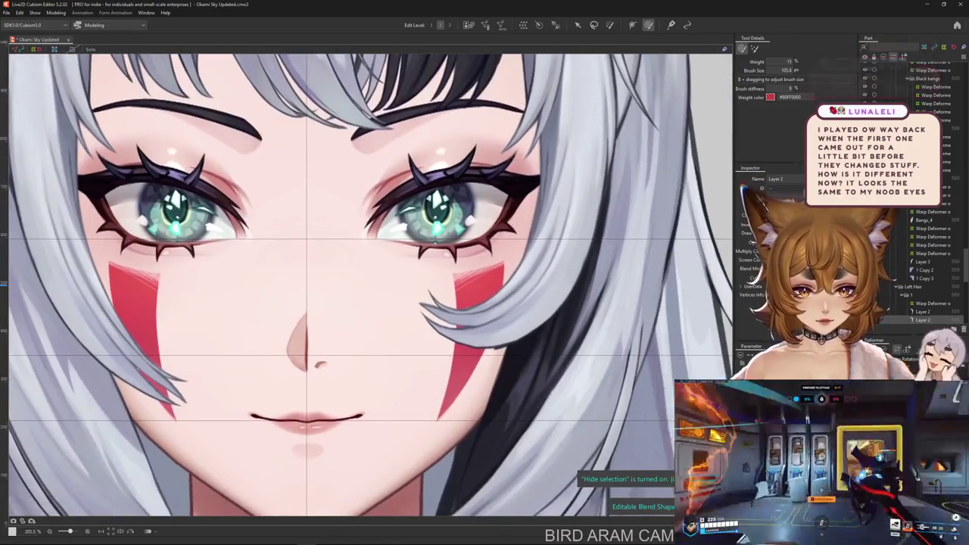
scroll(483, 383, "up", 2)
scroll(483, 382, "up", 2)
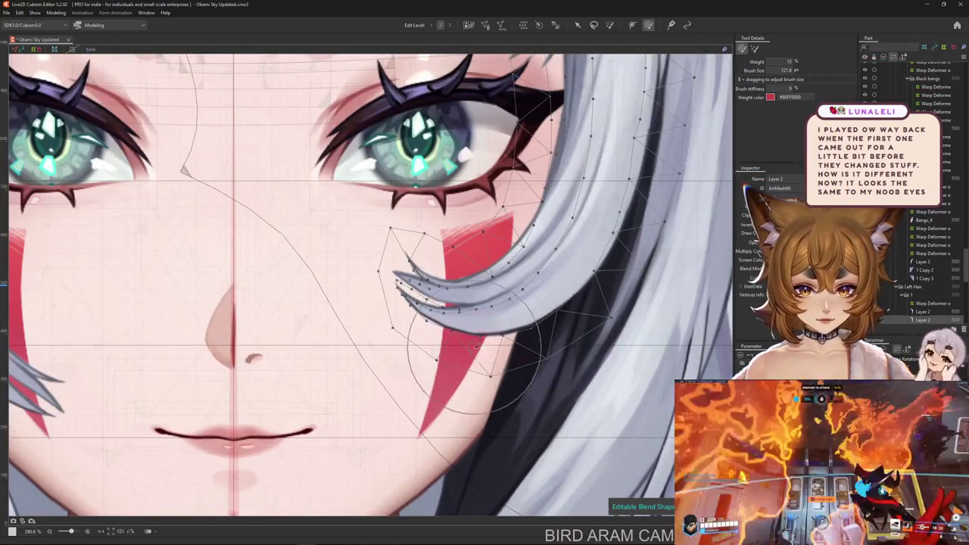
scroll(530, 419, "up", 1)
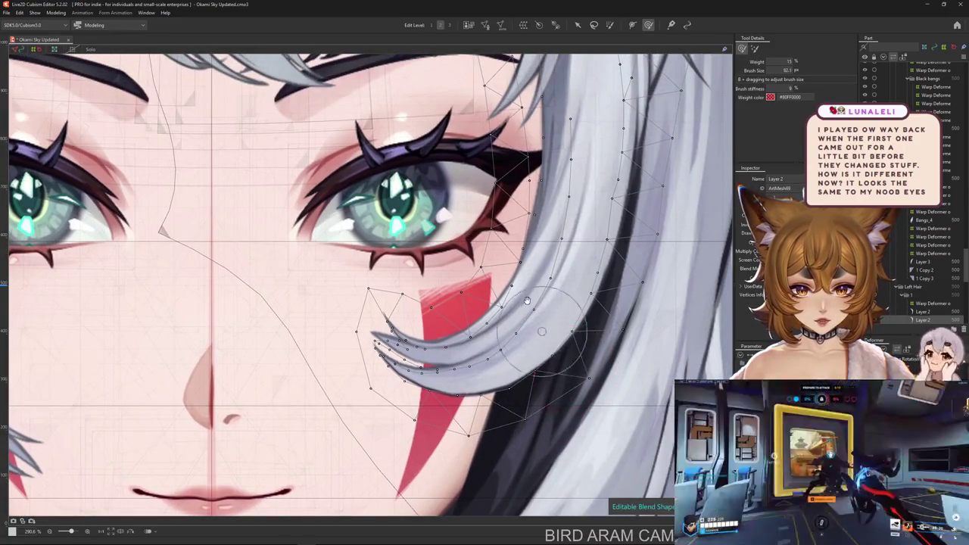
scroll(509, 341, "up", 1)
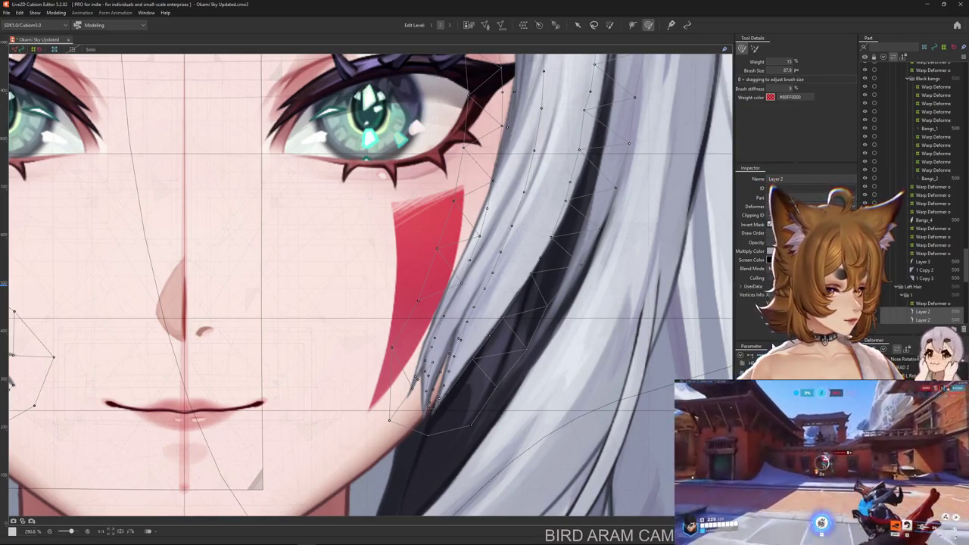
Select the right hair strand's layer from the layer list and show its wireframe.
key("ctrl+h")
scroll(465, 368, "down", 2)
scroll(492, 386, "down", 2)
scroll(534, 416, "down", 2)
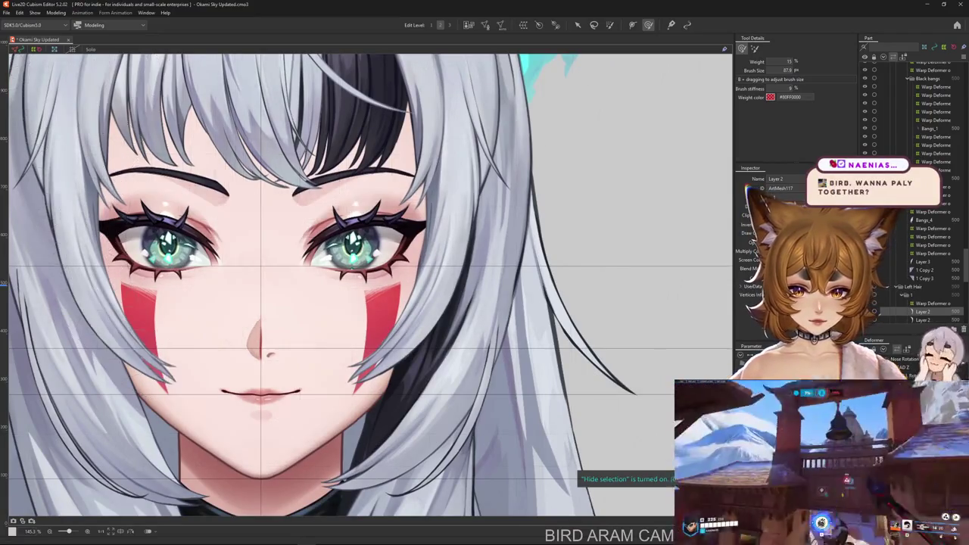
left_click(355, 371)
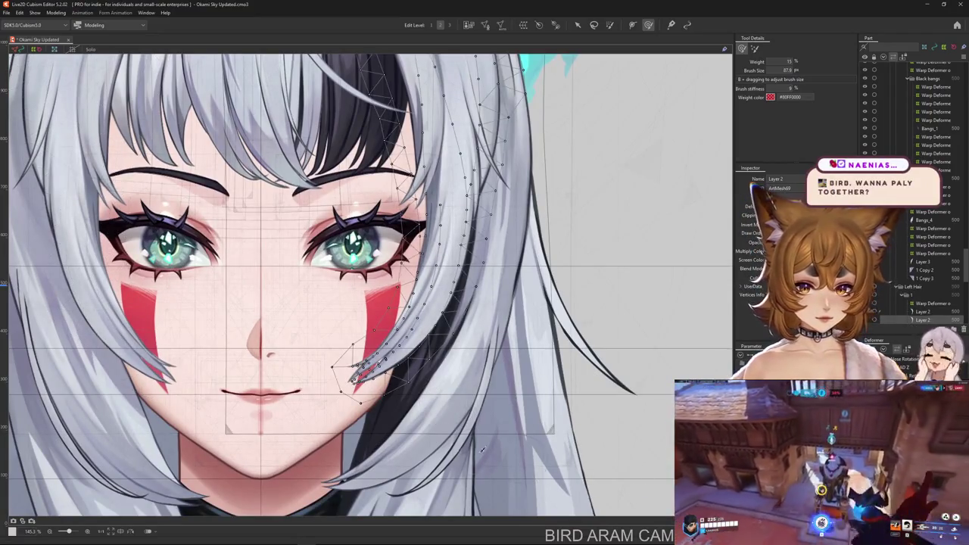
key("ctrl+h")
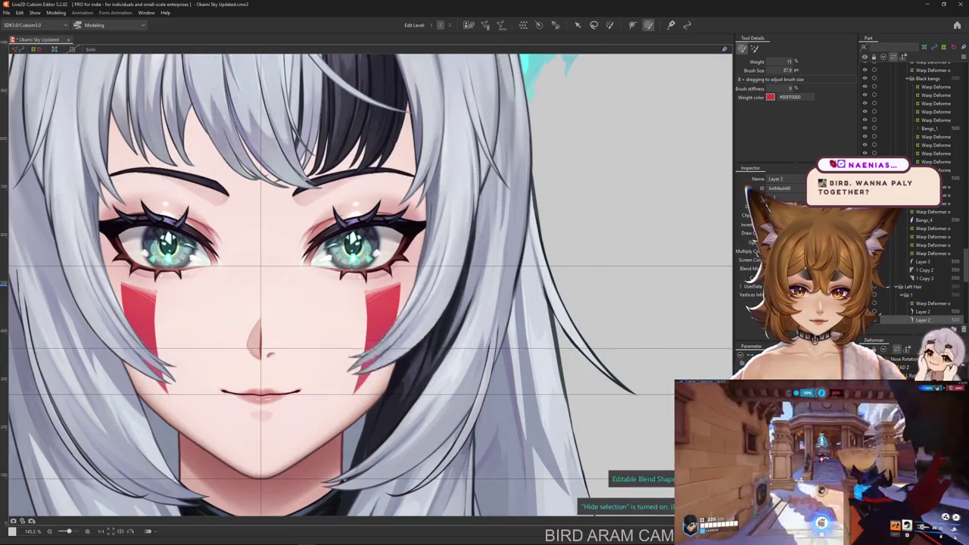
right_click(422, 333)
left_click(464, 354)
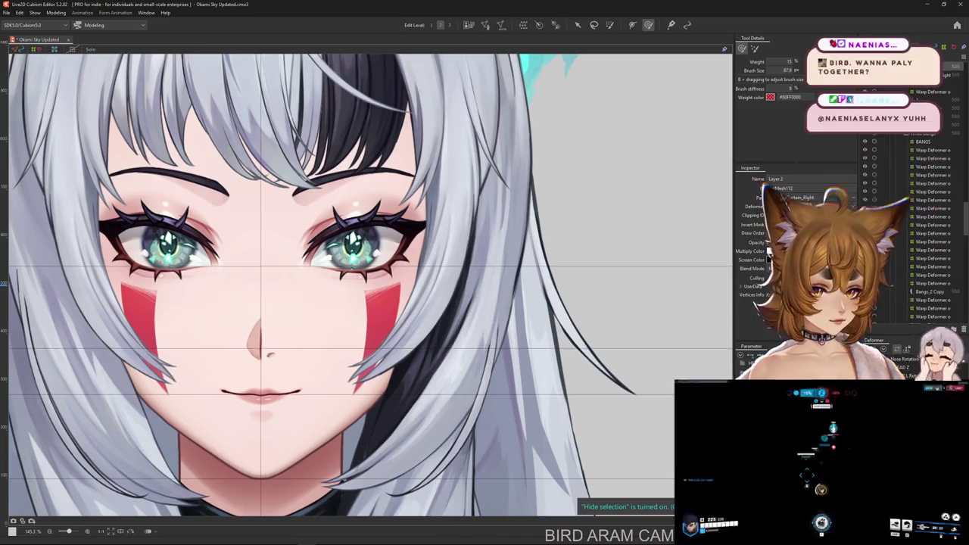
key("ctrl+h")
Paint weight onto the right hair strand.
scroll(510, 388, "down", 1)
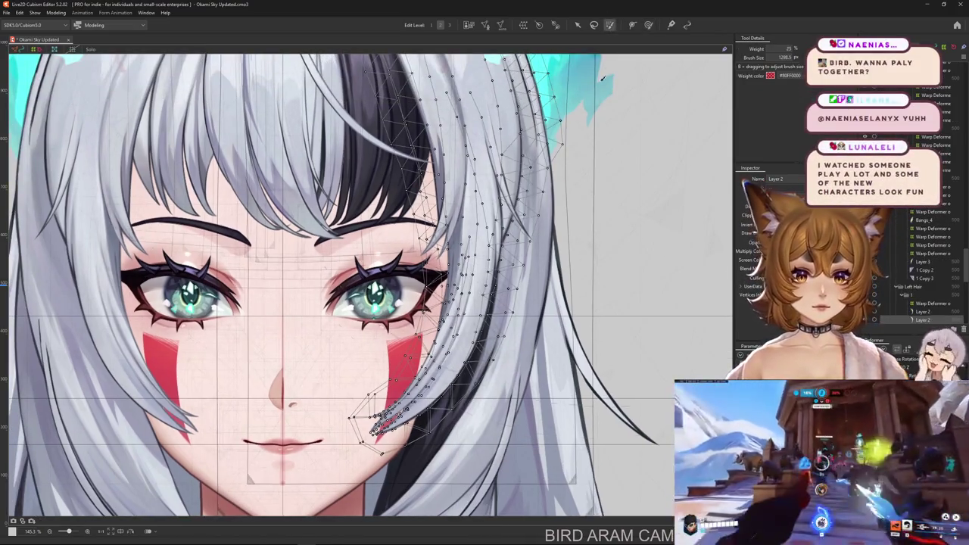
scroll(467, 266, "up", 1)
scroll(467, 265, "down", 2)
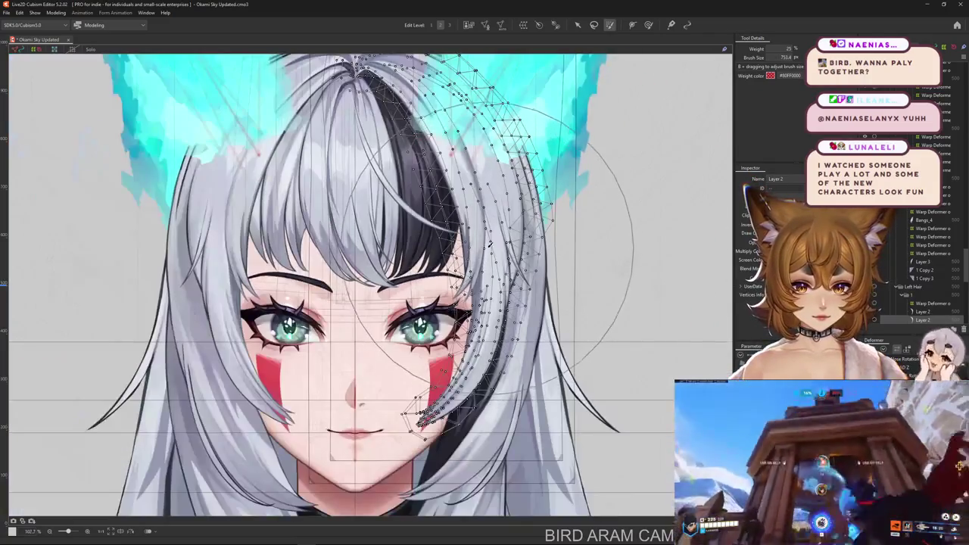
left_click_drag(492, 227, 449, 145)
scroll(449, 145, "down", 2)
scroll(519, 281, "down", 1)
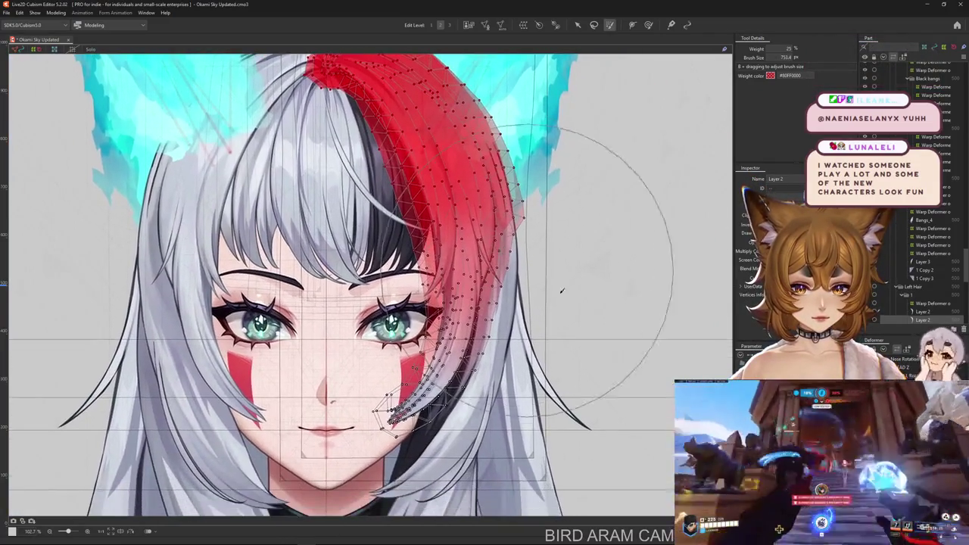
scroll(519, 281, "up", 2)
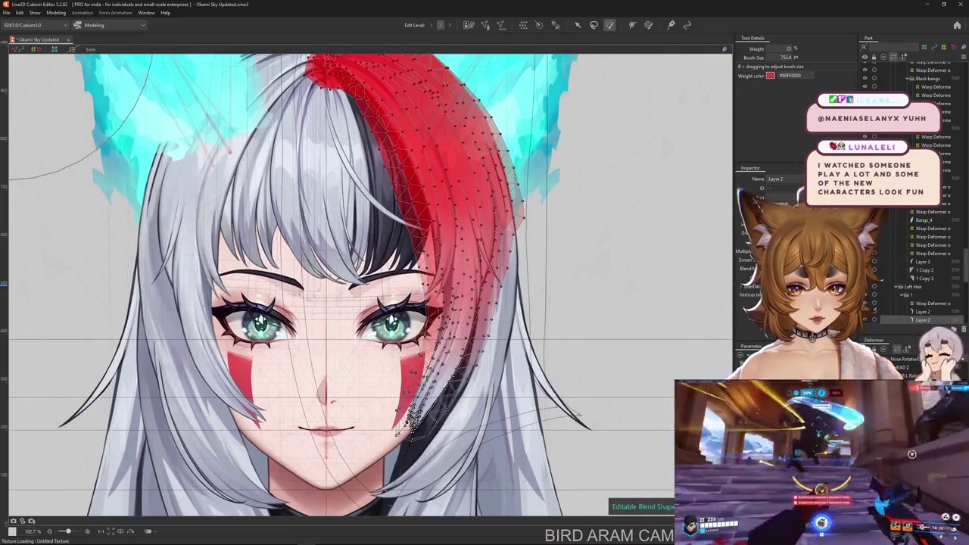
Paste the copied form onto the strand's selected points and confirm it in Target for Pasting Form.
key("ctrl+v")
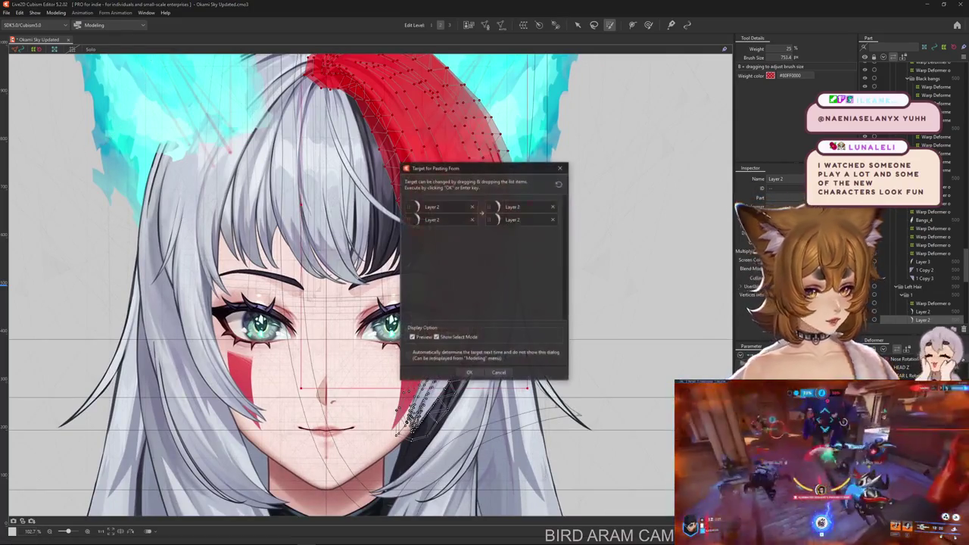
left_click(469, 372)
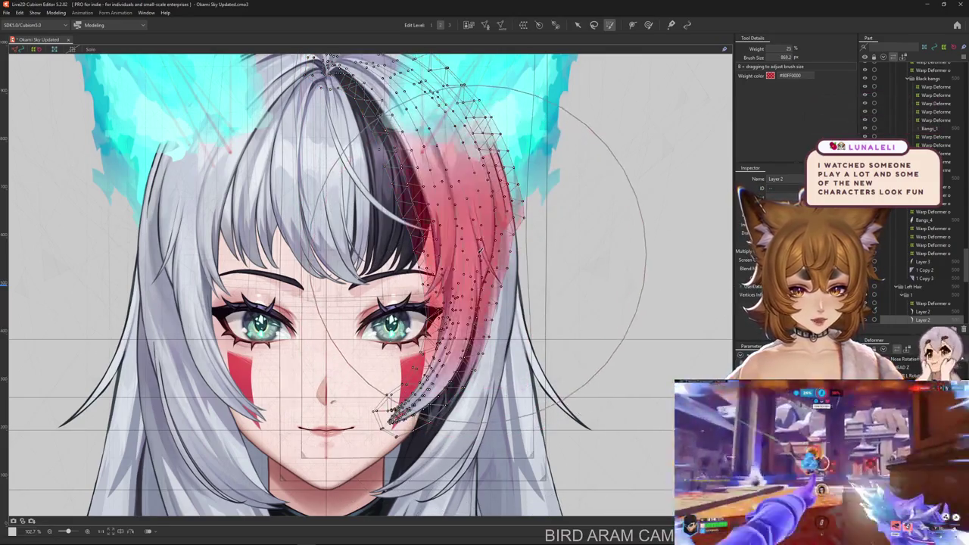
scroll(326, 103, "up", 5)
left_click_drag(326, 104, 292, 51)
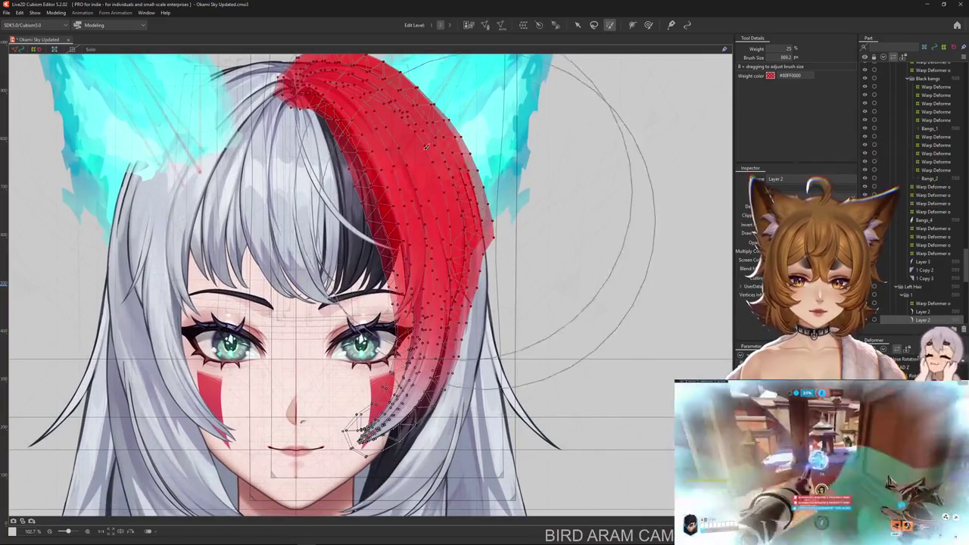
key("ctrl+z")
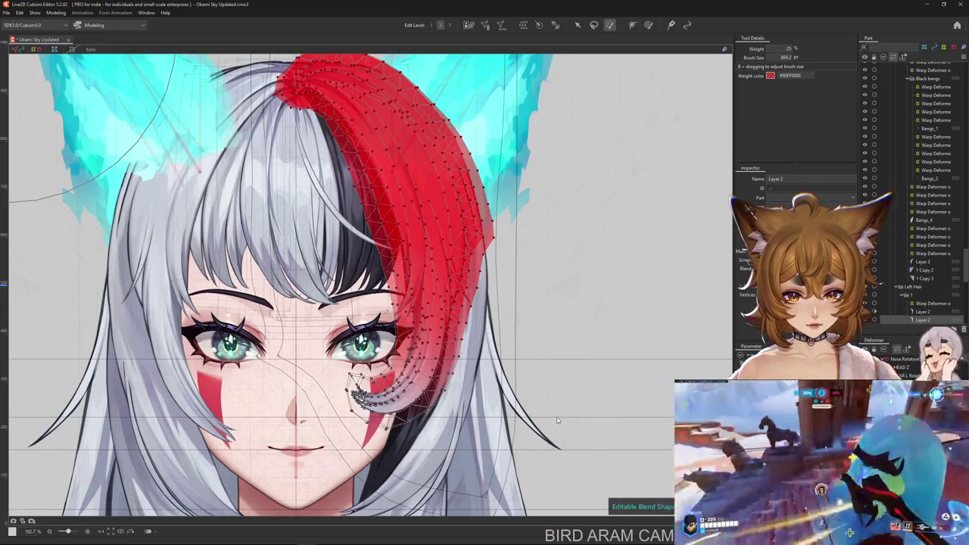
key("ctrl+v")
left_click(469, 372)
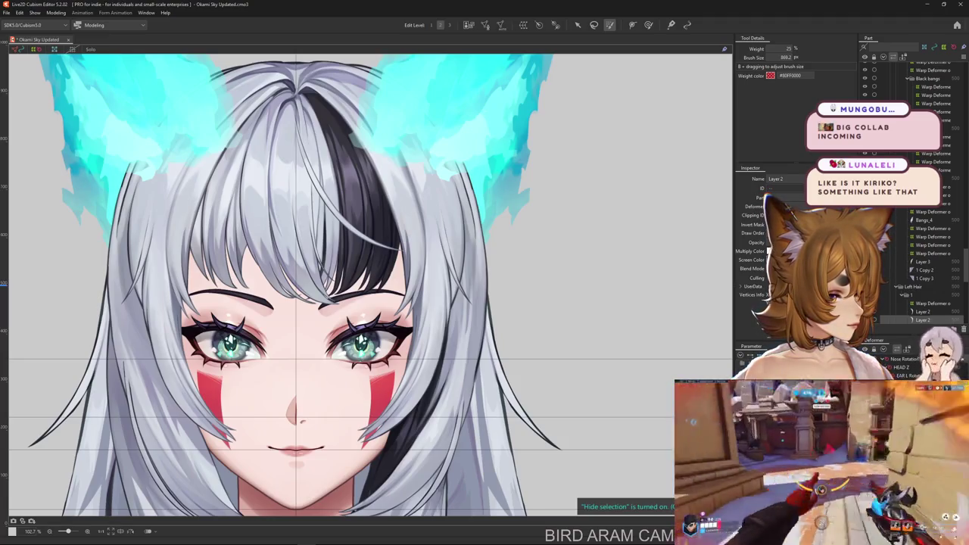
scroll(438, 409, "down", 3)
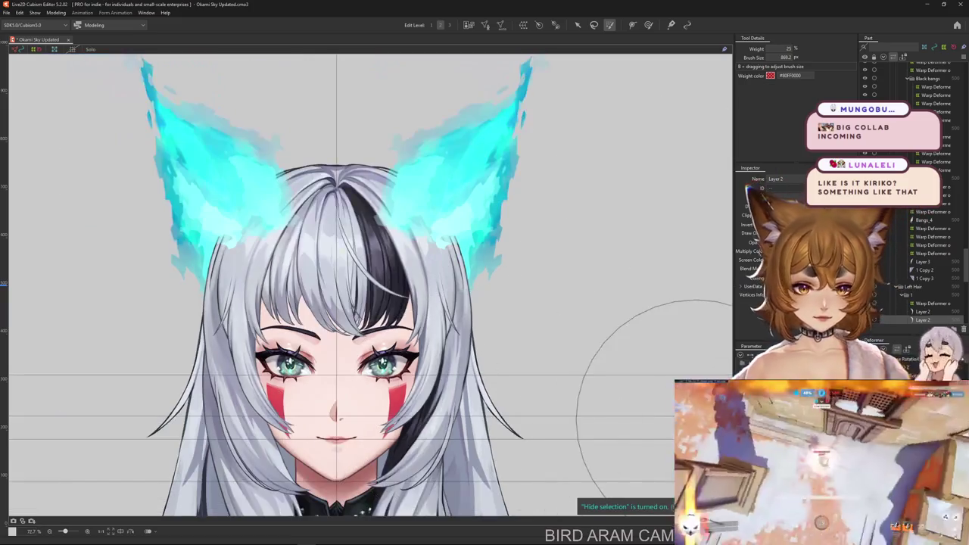
scroll(386, 393, "up", 2)
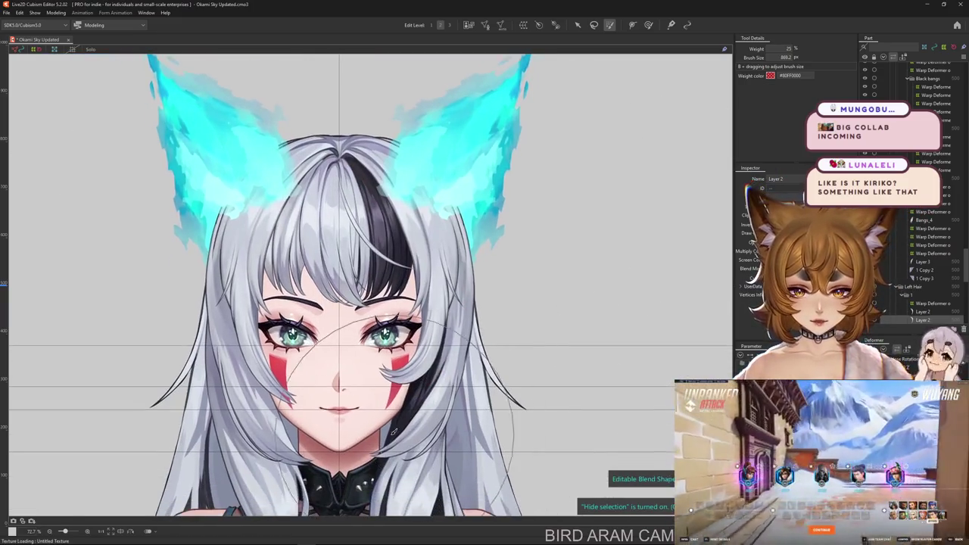
scroll(371, 363, "up", 1)
scroll(364, 348, "up", 2)
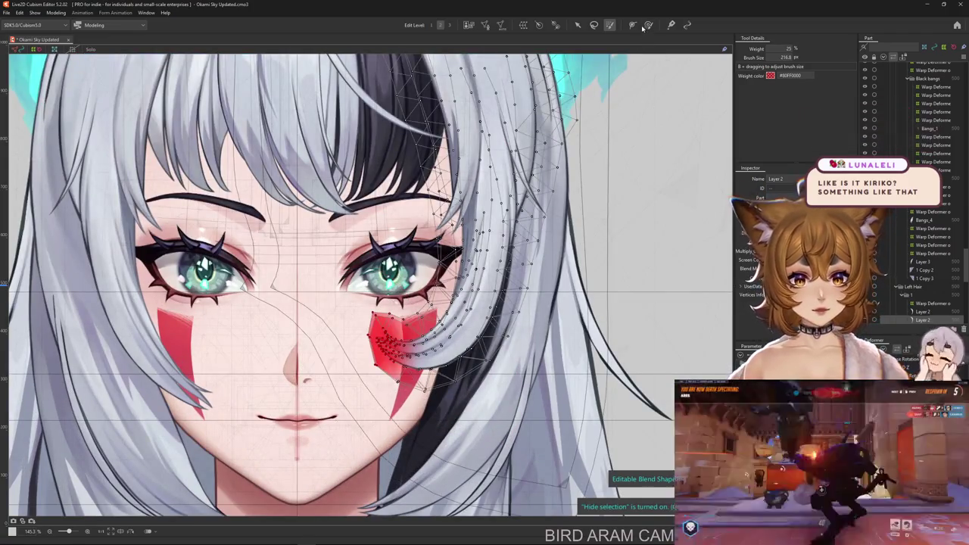
Switch to the deform brush and resize it for the strand tip, about 74 px at 15%.
key("b")
left_click_drag(449, 426, 430, 407)
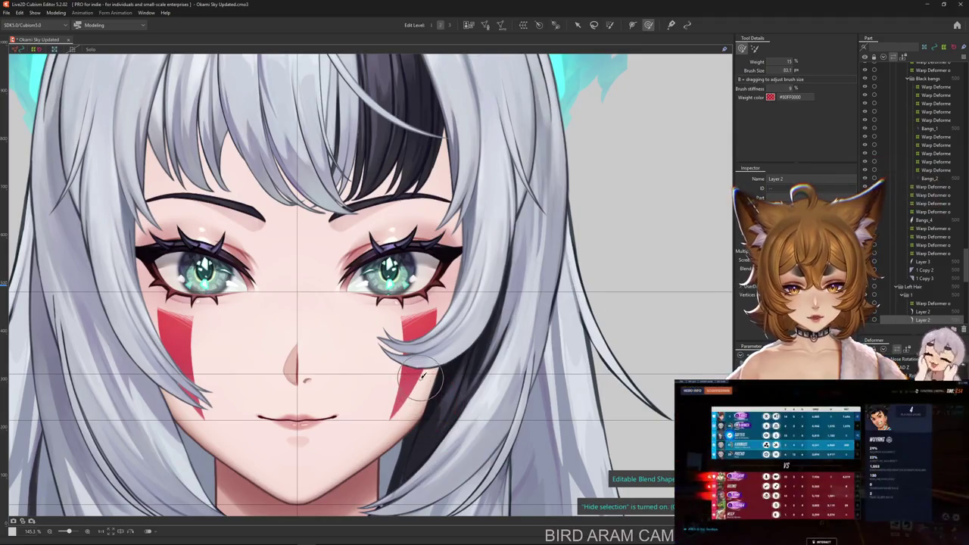
left_click_drag(403, 372, 428, 397)
mouse_move(400, 320)
left_mouse_down()
mouse_move(433, 373)
mouse_move(415, 377)
left_mouse_up()
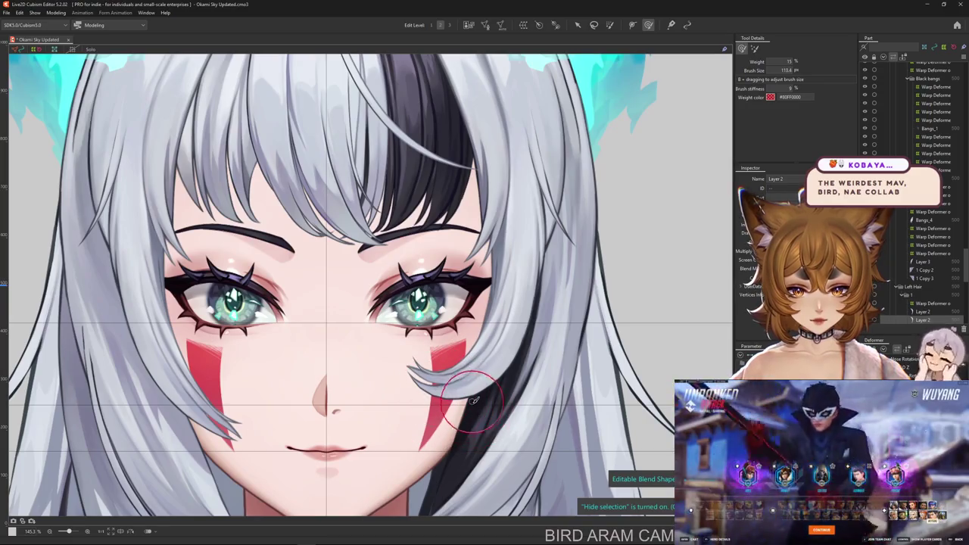
mouse_move(475, 403)
left_mouse_down()
mouse_move(468, 388)
mouse_move(379, 368)
mouse_move(389, 371)
mouse_move(333, 304)
left_mouse_up()
scroll(392, 397, "up", 2)
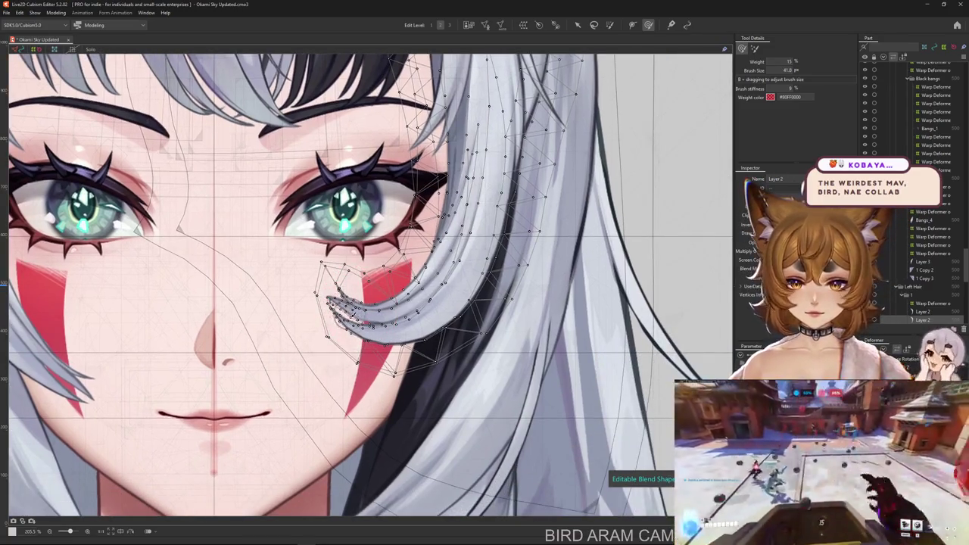
scroll(386, 326, "down", 1)
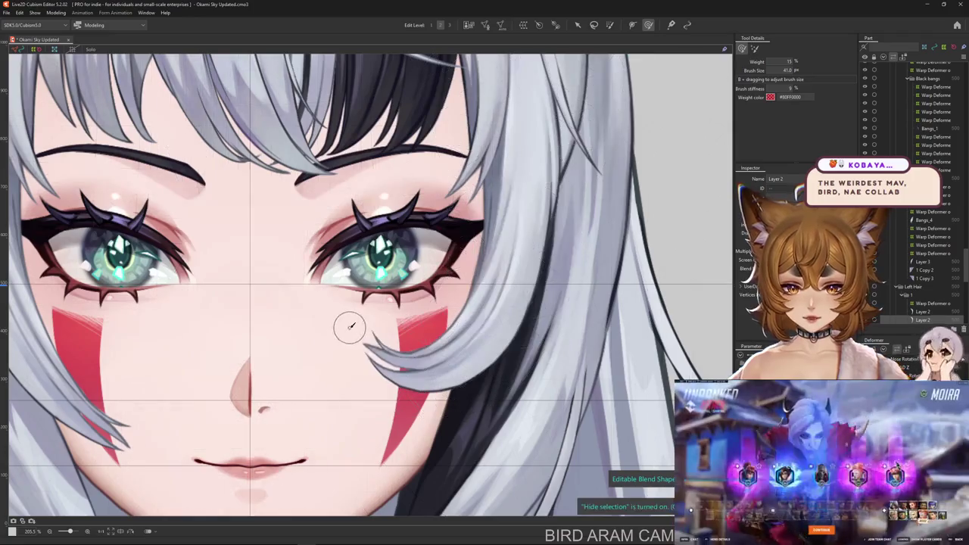
scroll(388, 371, "down", 3)
mouse_move(340, 325)
left_mouse_down()
mouse_move(388, 371)
mouse_move(356, 344)
left_mouse_up()
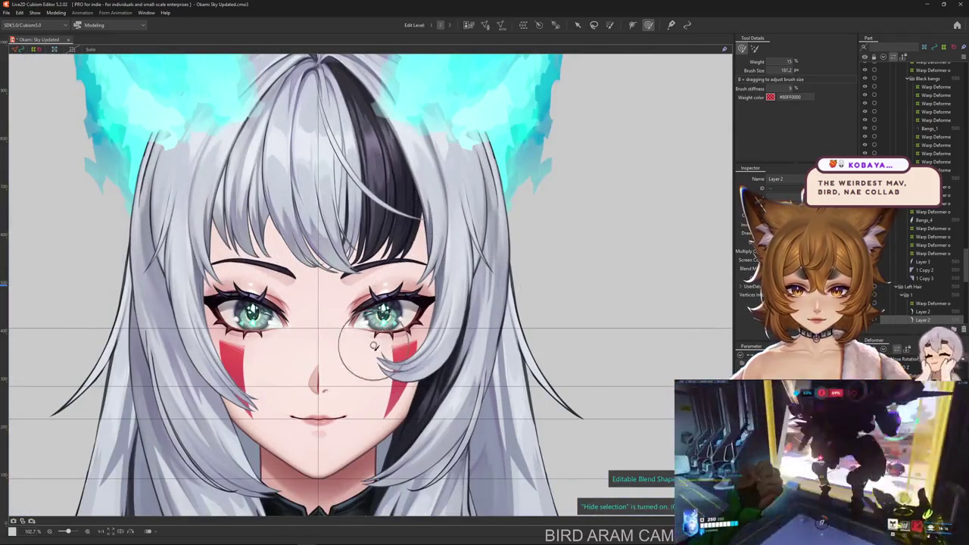
scroll(392, 394, "up", 3)
mouse_move(403, 381)
left_mouse_down()
mouse_move(385, 359)
mouse_move(396, 377)
left_mouse_up()
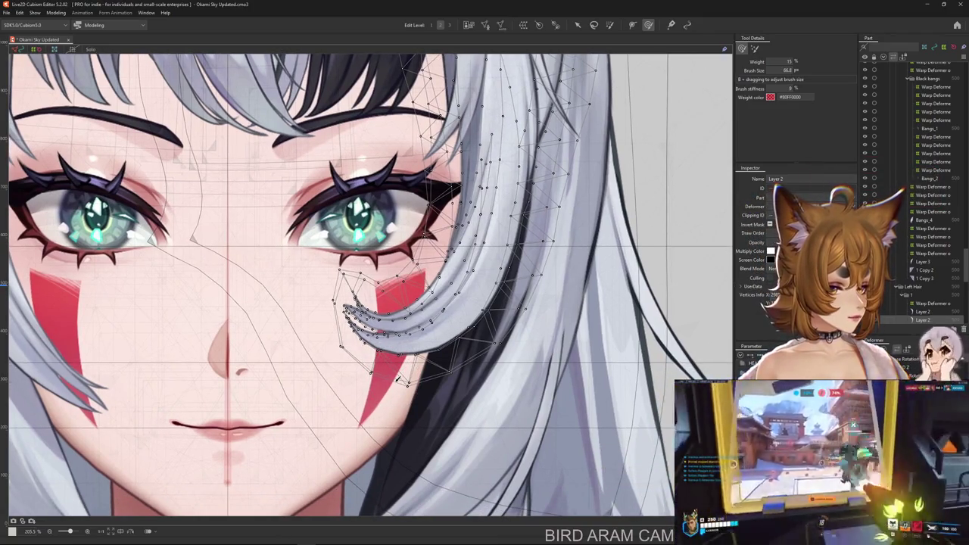
Bend the strand tip leftward over the right cheek mark and reselect the curtain's warp deformer.
key("ctrl+h")
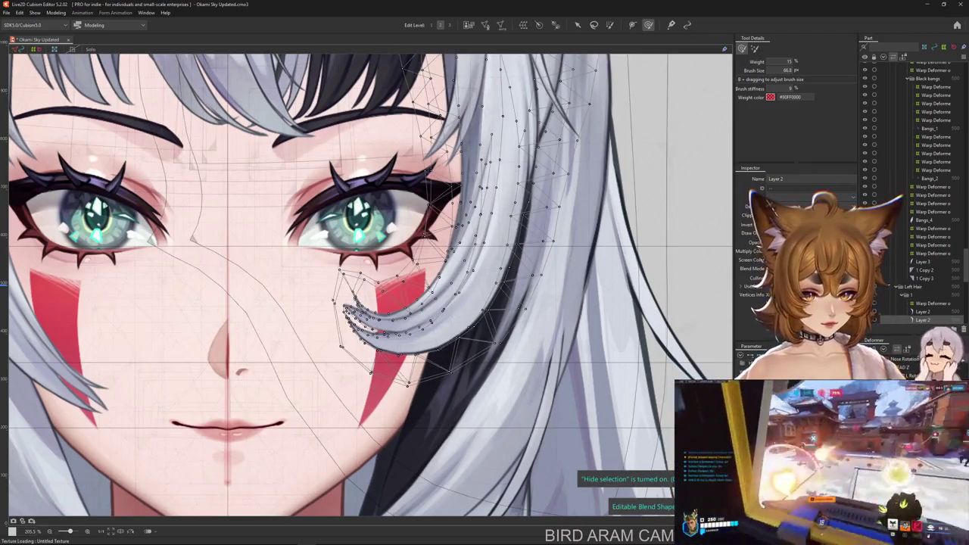
left_click_drag(364, 334, 408, 334)
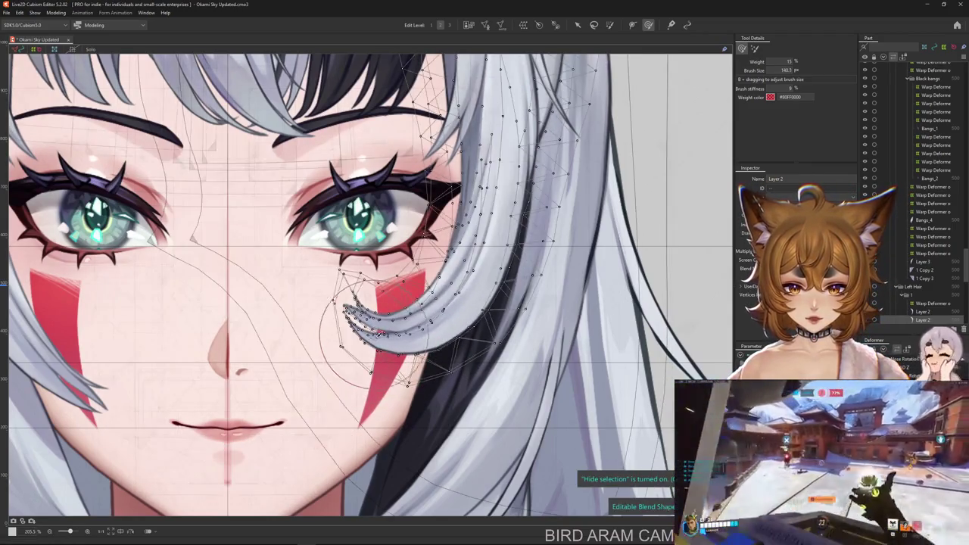
scroll(382, 340, "down", 5)
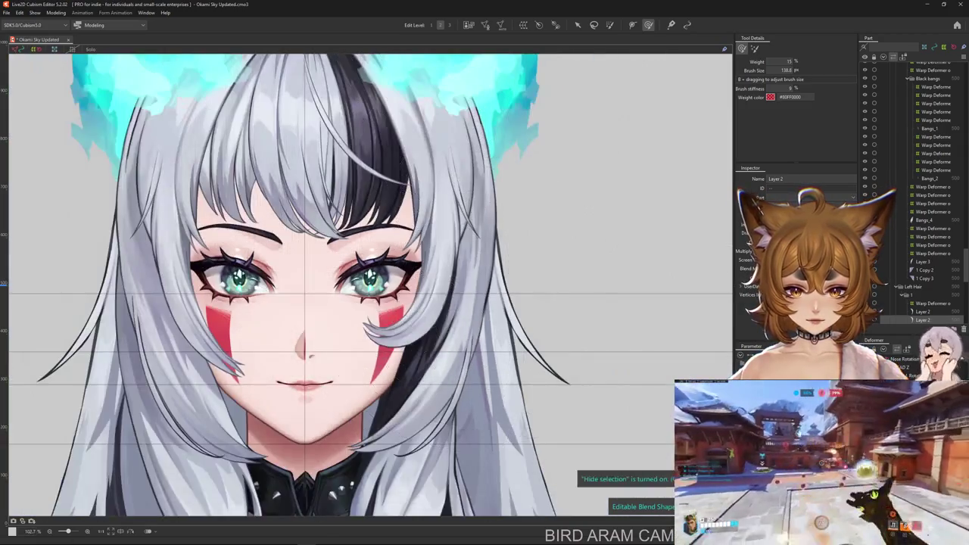
left_click_drag(435, 306, 383, 330)
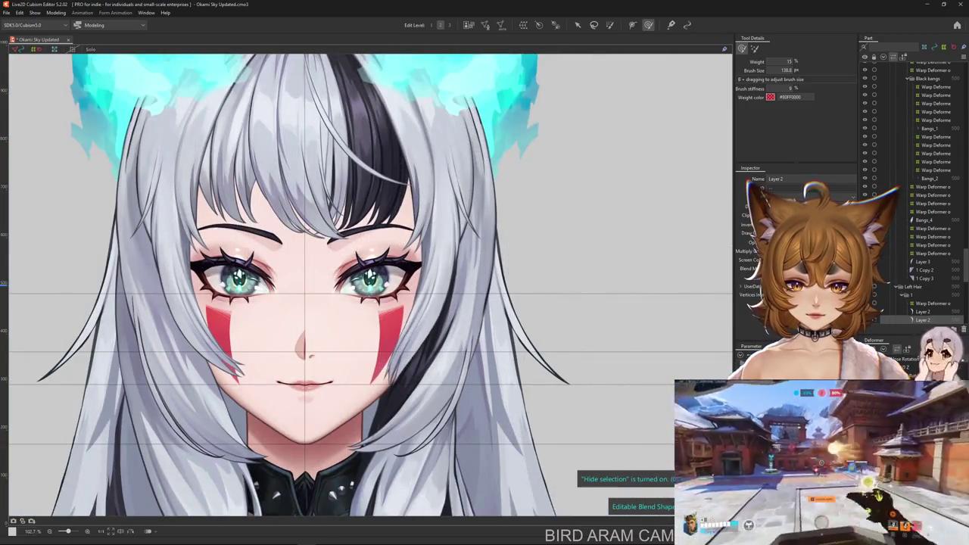
scroll(427, 363, "up", 5)
key("ctrl+h")
scroll(392, 257, "down", 5)
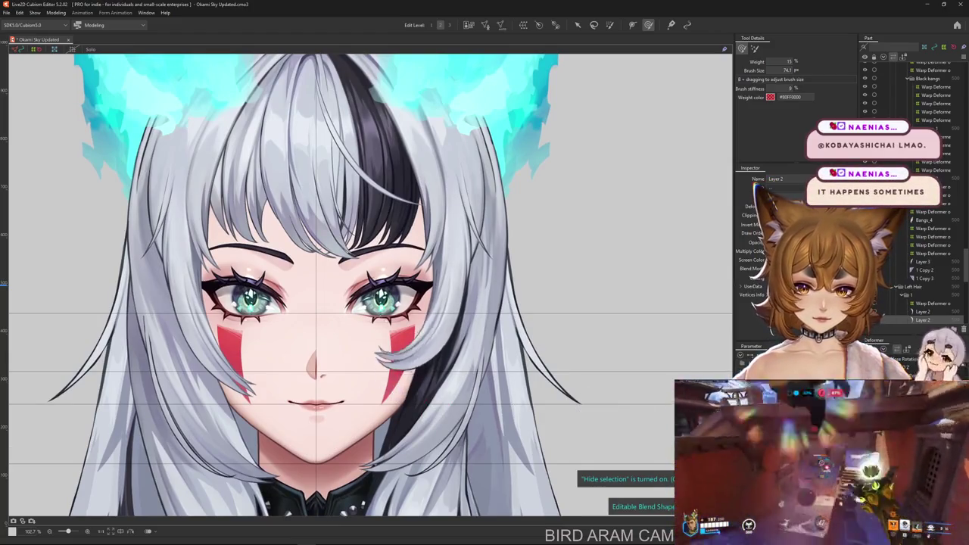
left_click(384, 390)
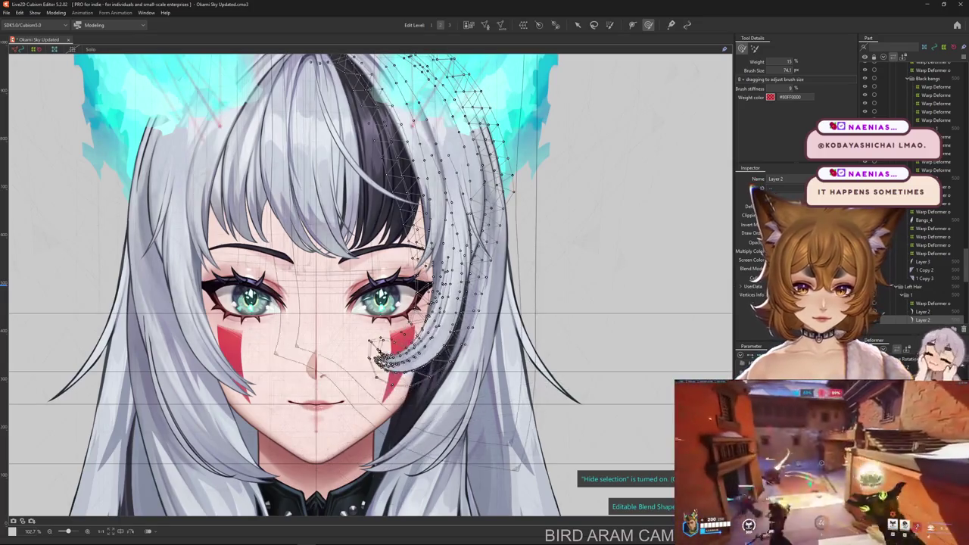
left_click(384, 390)
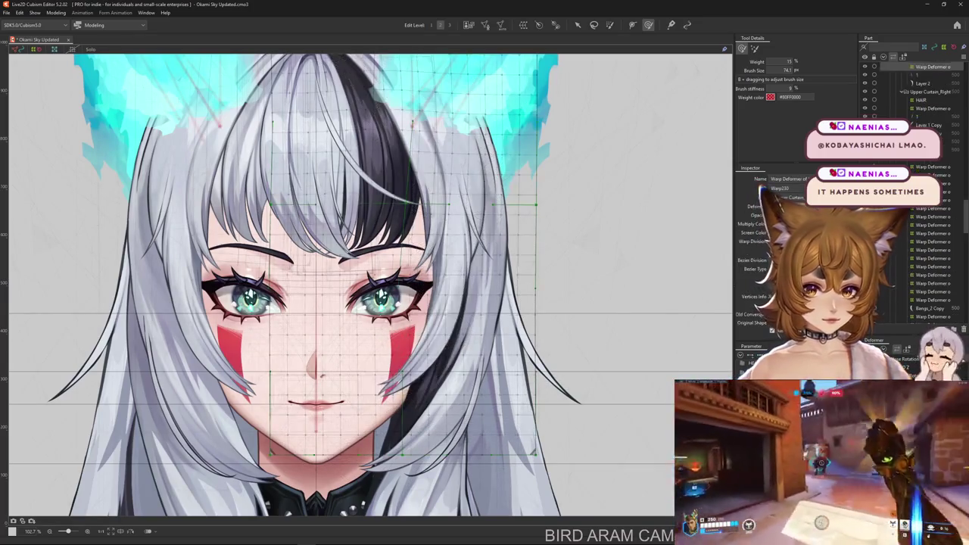
Paint selection weights over the right hair warp grid, then undo the last weight stroke.
scroll(628, 484, "up", 2)
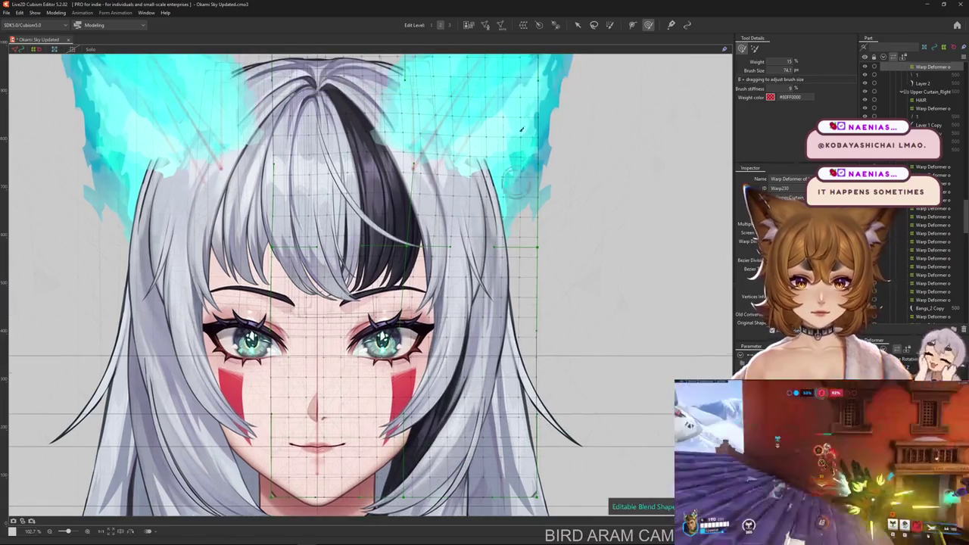
left_click(611, 26)
left_click(436, 173)
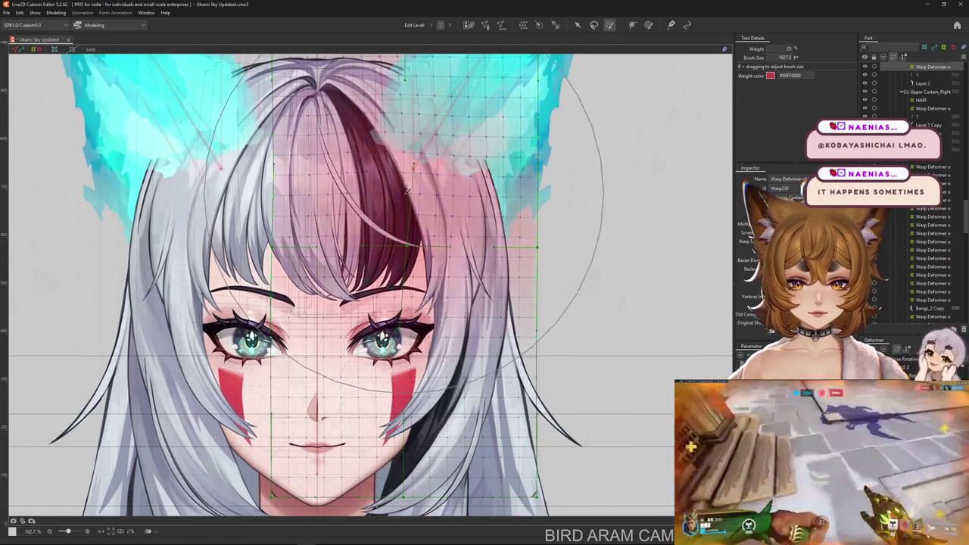
mouse_move(435, 172)
left_mouse_down()
mouse_move(424, 196)
mouse_move(454, 136)
left_mouse_up()
scroll(424, 197, "up", 1)
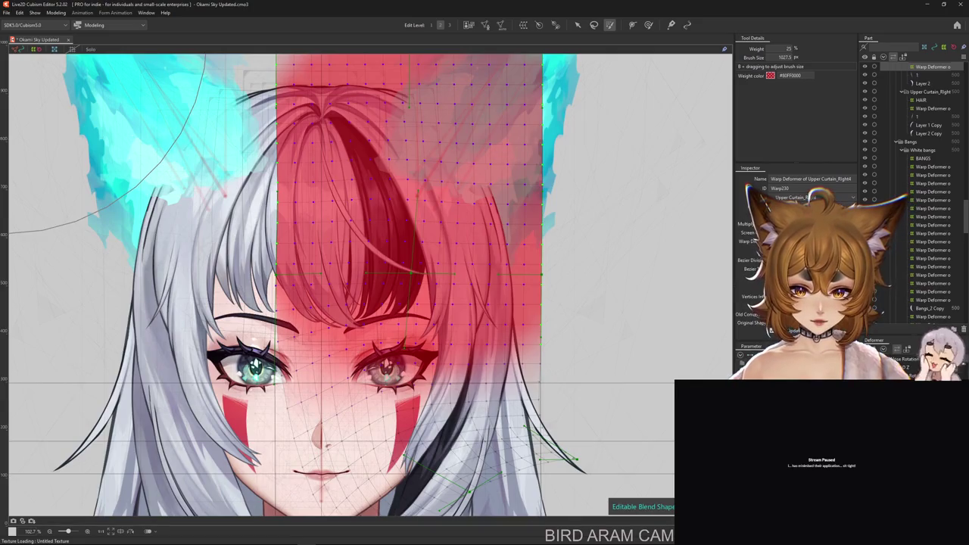
left_click_drag(408, 152, 474, 204)
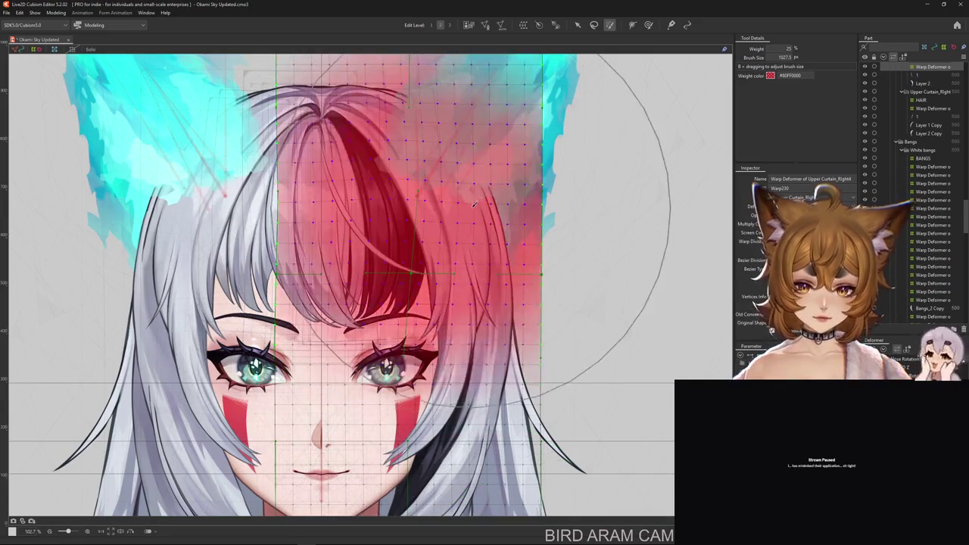
key("ctrl+z")
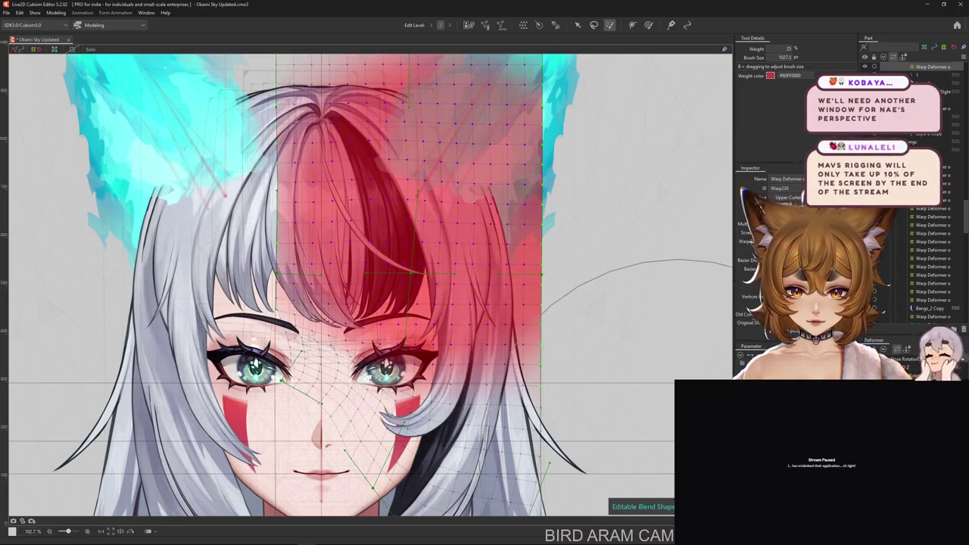
Toggle the selection overlay off and on, and undo the warp grid's distortion.
key("ctrl+h")
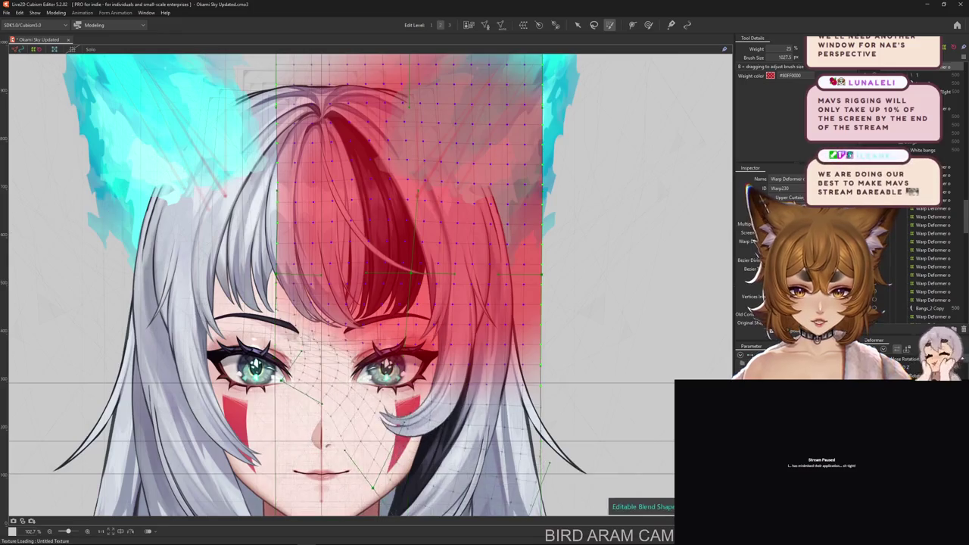
scroll(364, 288, "down", 2)
scroll(363, 288, "up", 3)
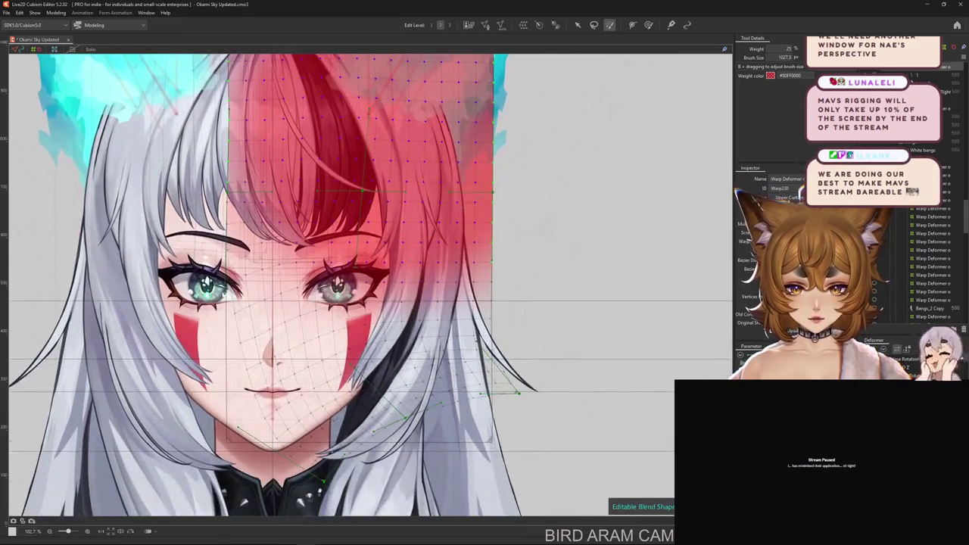
key("ctrl+h")
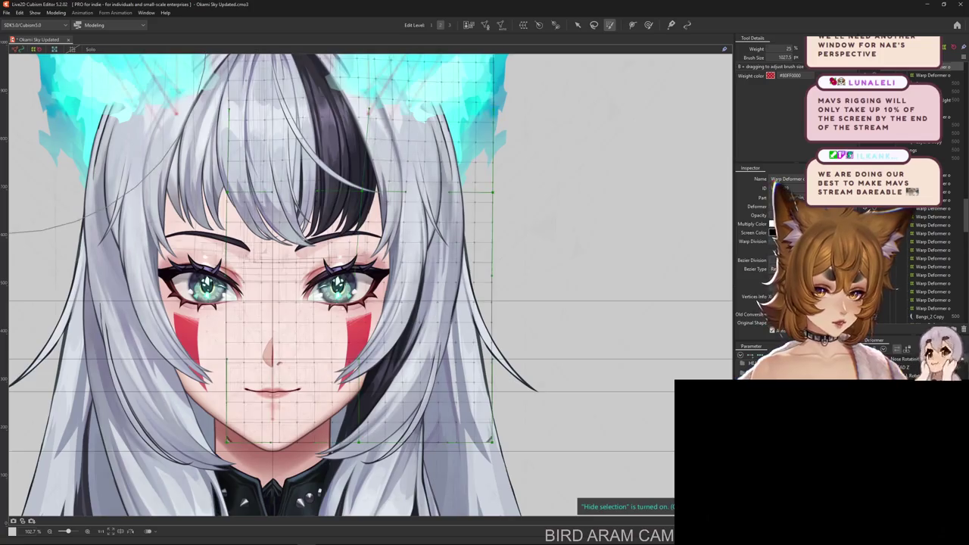
key("ctrl+h")
key("ctrl+z")
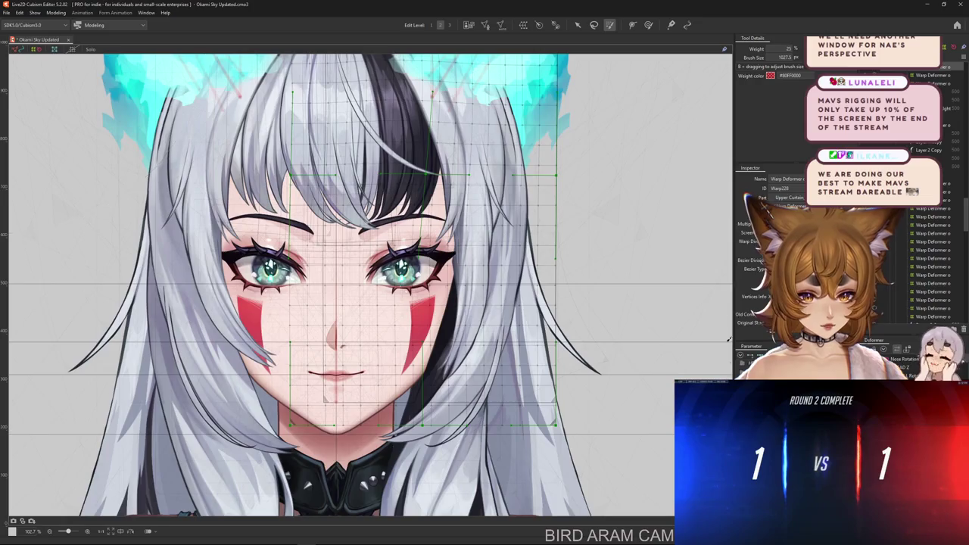
Bend the right hair lattice with an enlarged Deform Brush, then undo the bend.
left_click(648, 24)
left_click_drag(557, 393, 578, 445)
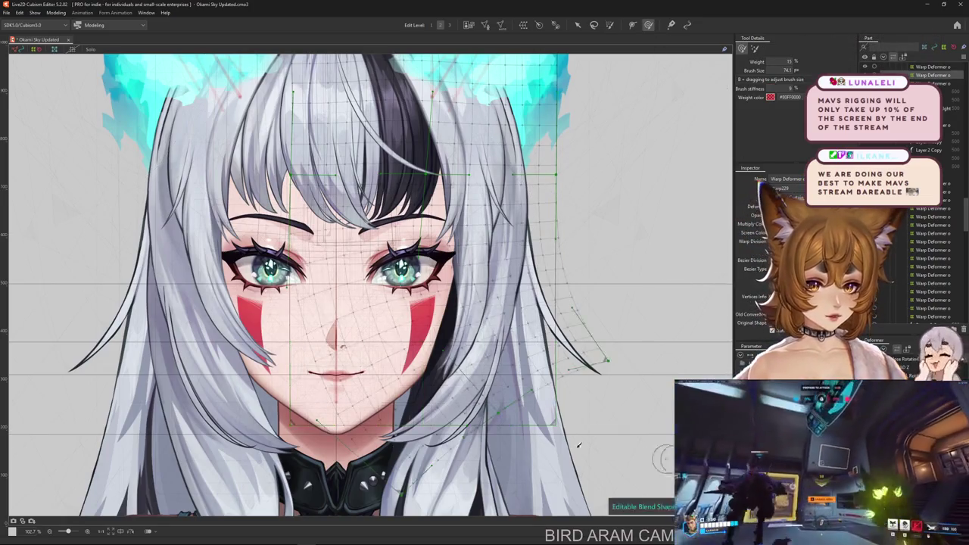
left_click_drag(363, 314, 457, 303)
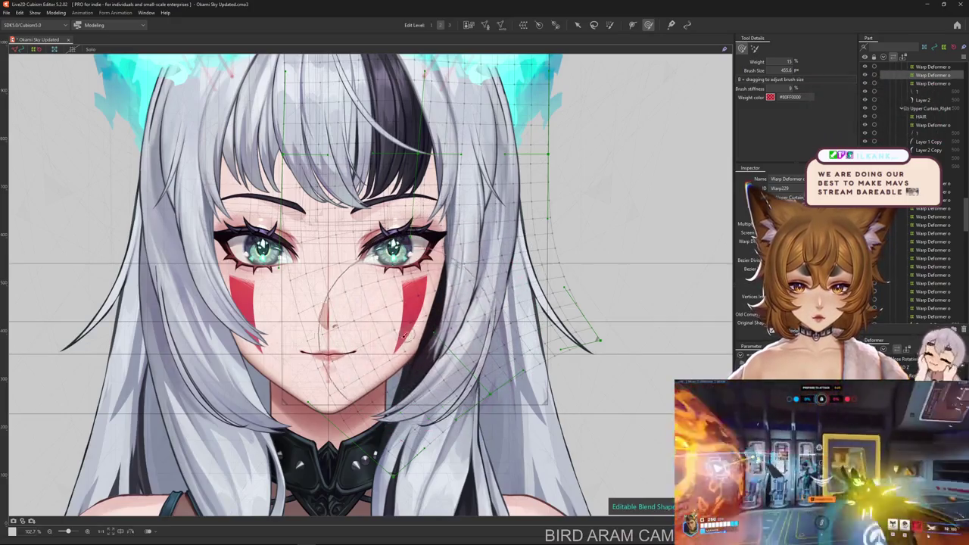
scroll(439, 378, "up", 2)
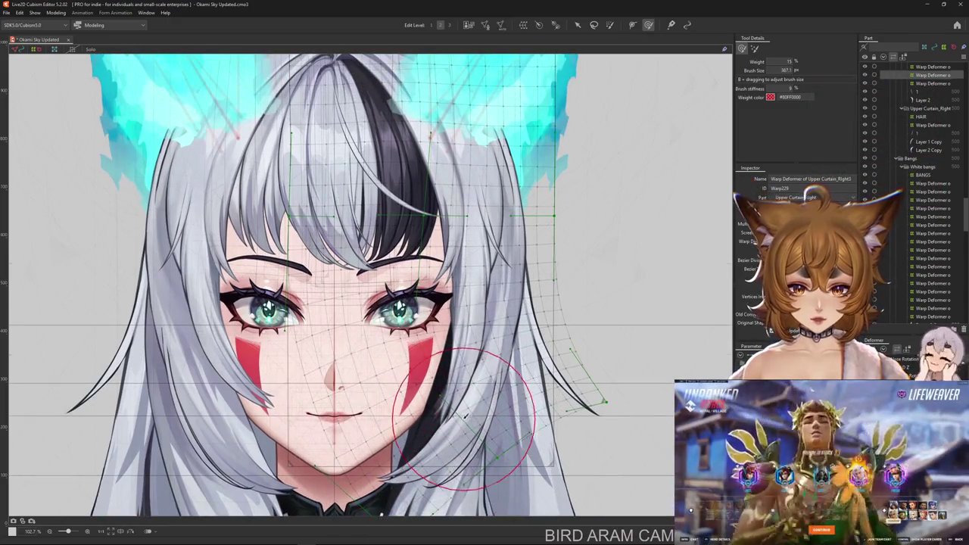
left_click_drag(464, 416, 636, 370)
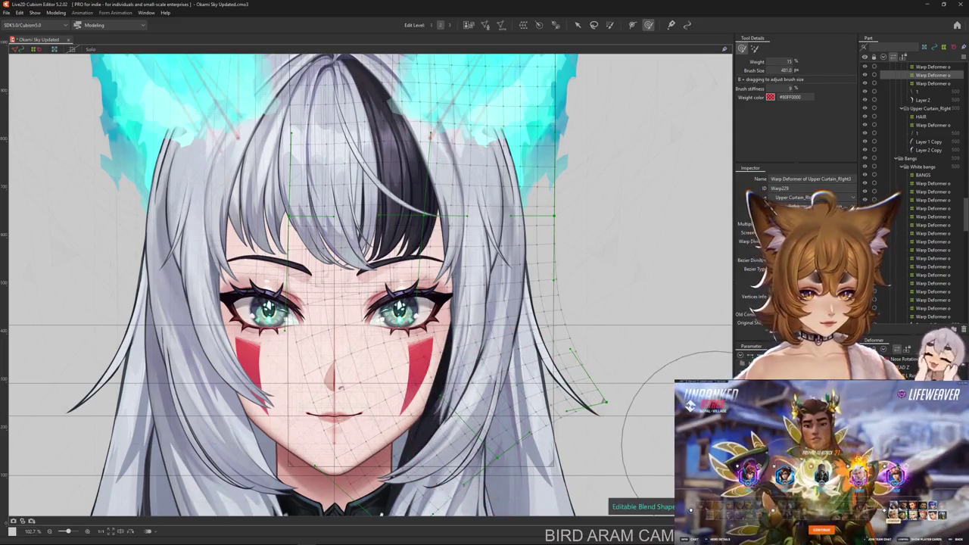
left_click_drag(575, 363, 363, 379)
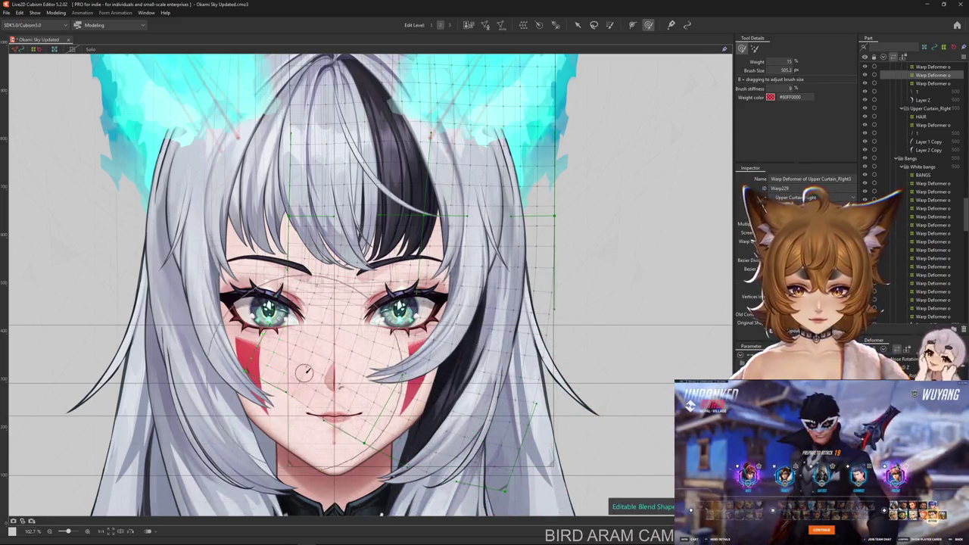
key("ctrl+z")
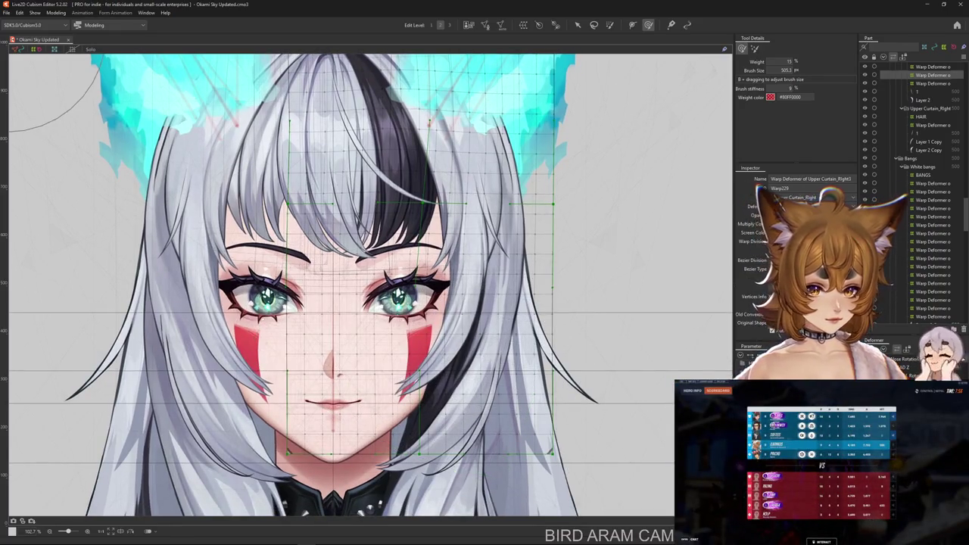
Select the right strand's Layer 2 mesh, paint weight over it, then clear the selection.
left_click(390, 386)
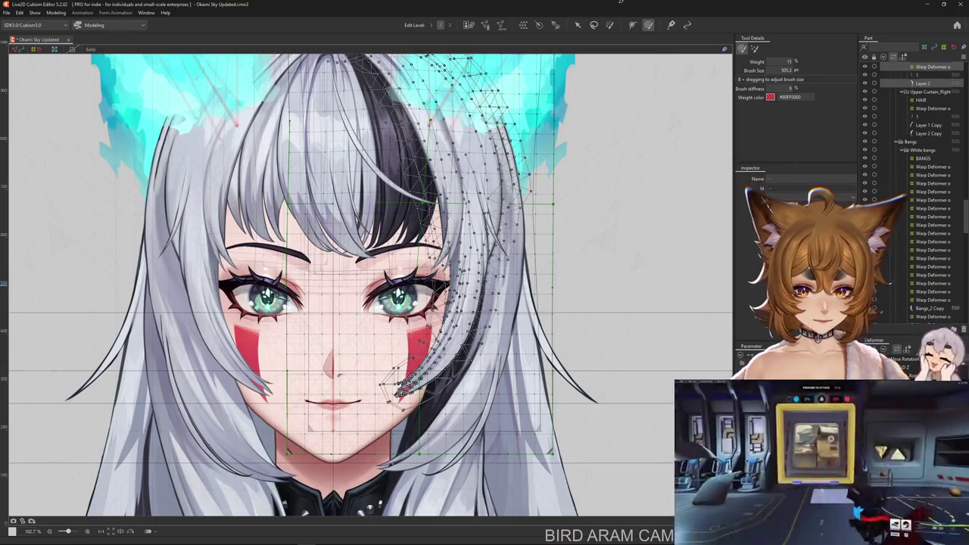
left_click(610, 24)
left_click_drag(644, 227, 560, 299)
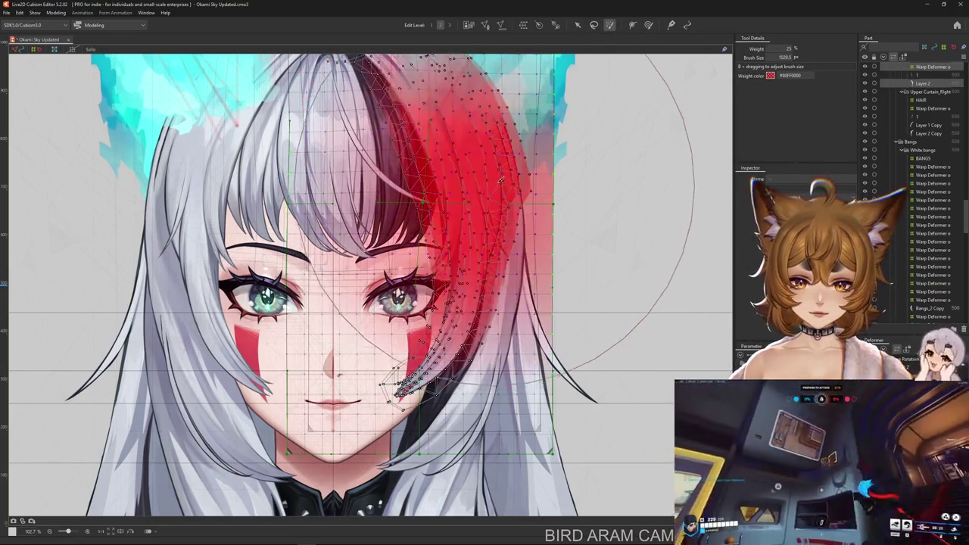
left_click(412, 391)
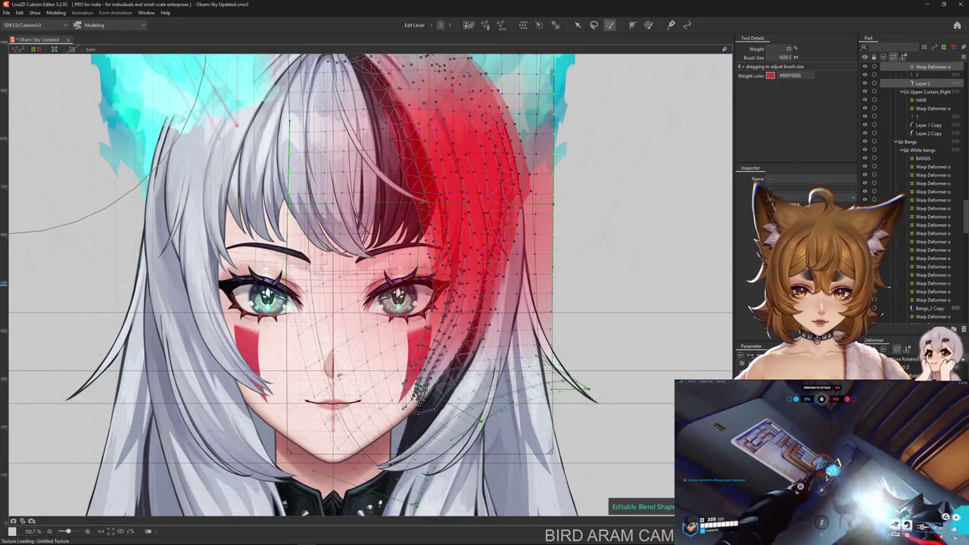
Paste the copied form onto the bangs meshes, then undo that paste.
left_click(415, 391)
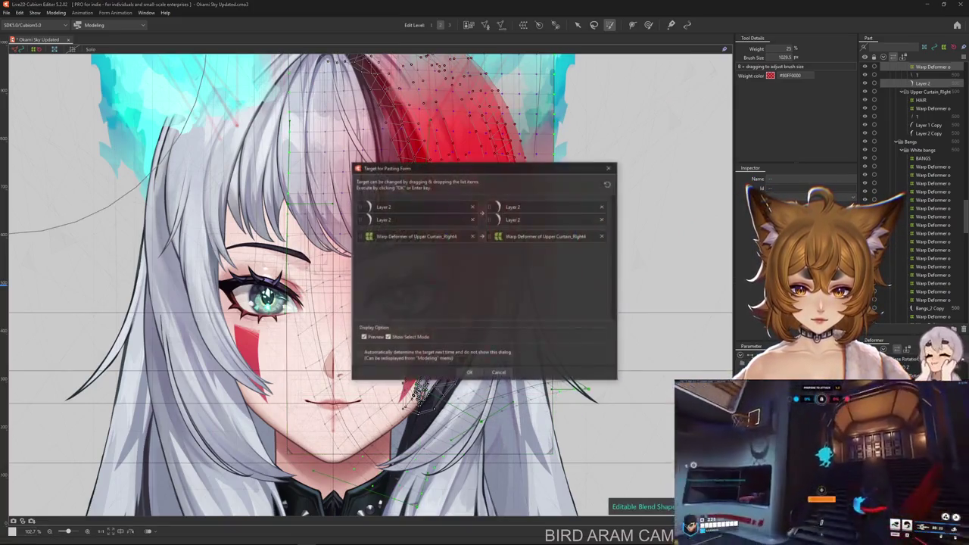
left_click(470, 374)
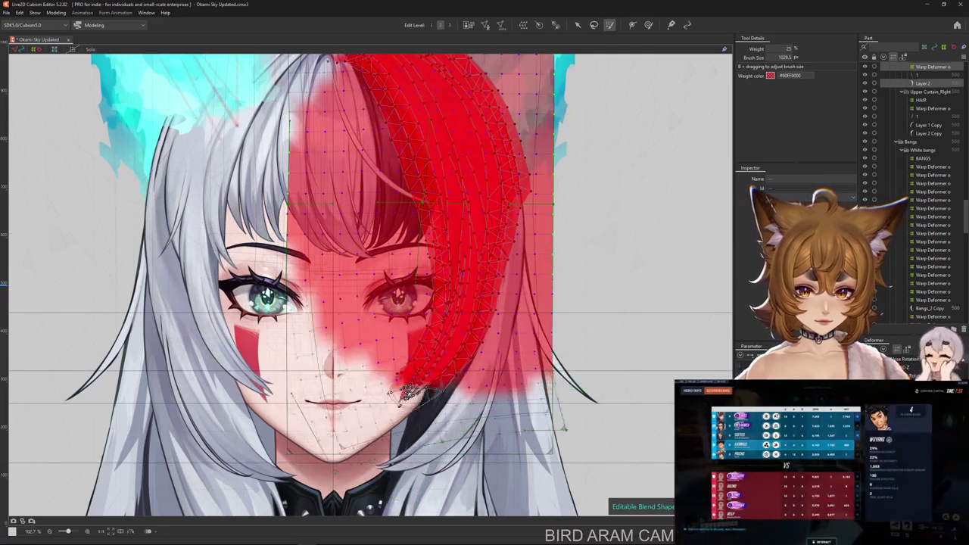
scroll(419, 394, "down", 3)
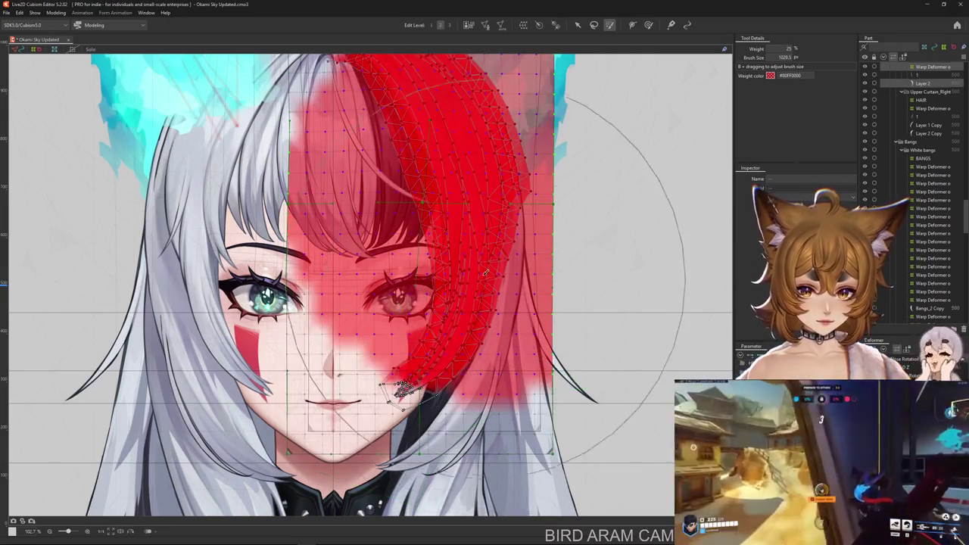
key("ctrl+z")
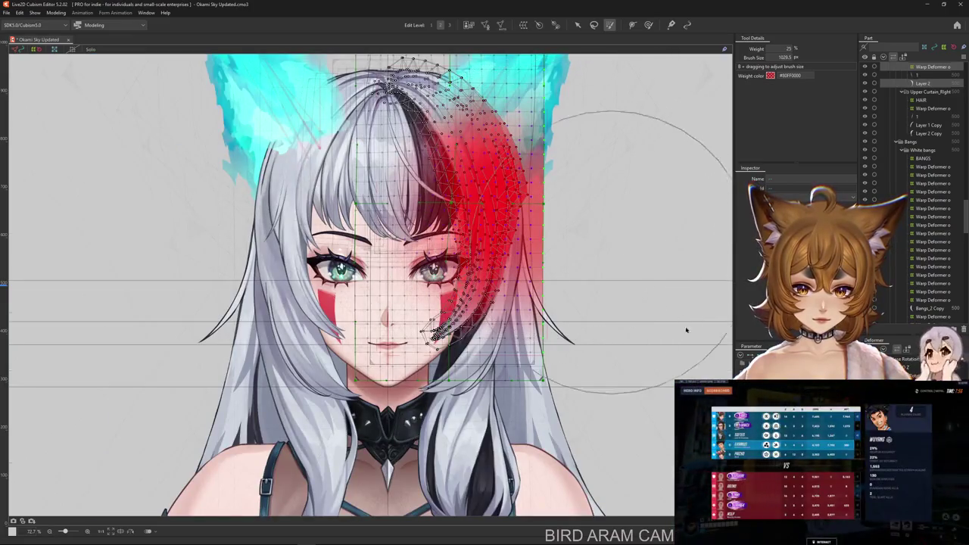
key("ctrl+z")
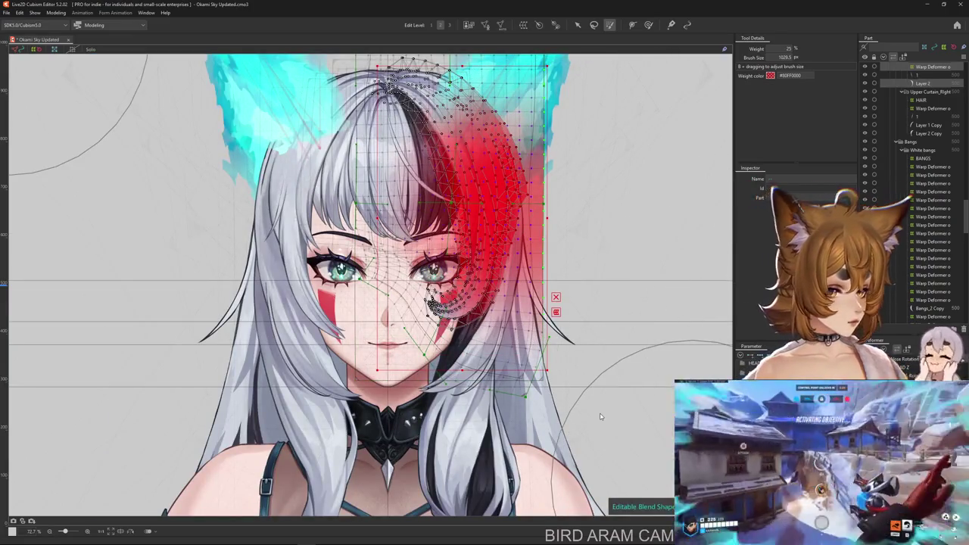
Paste the form onto the Layer 2 meshes and Upper Curtain_Right4 deformer, then confirm.
key("ctrl+v")
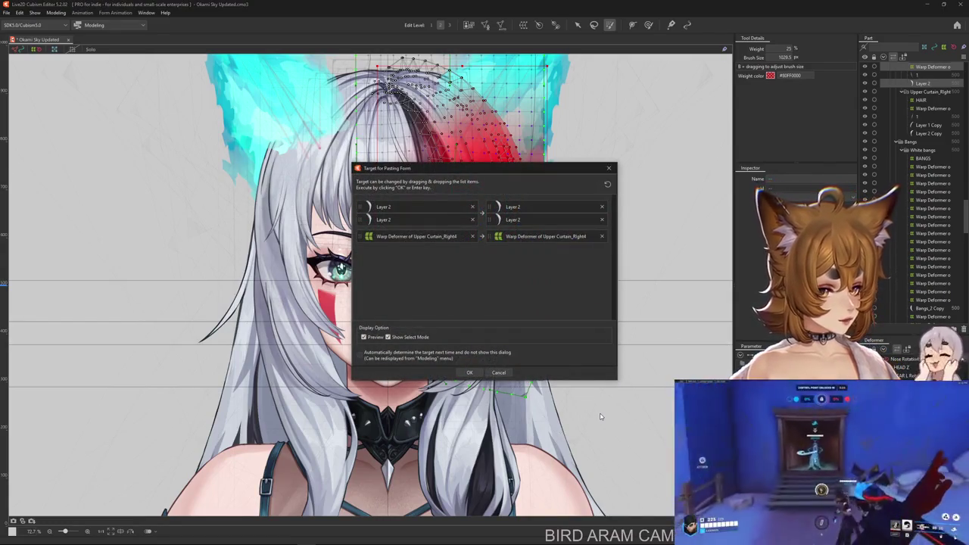
left_click(471, 371)
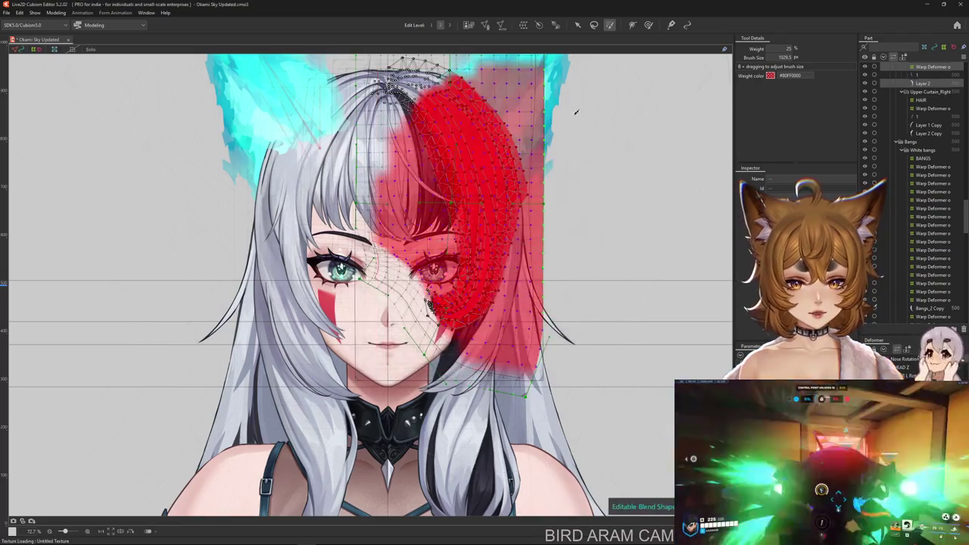
key("b")
scroll(473, 274, "up", 2)
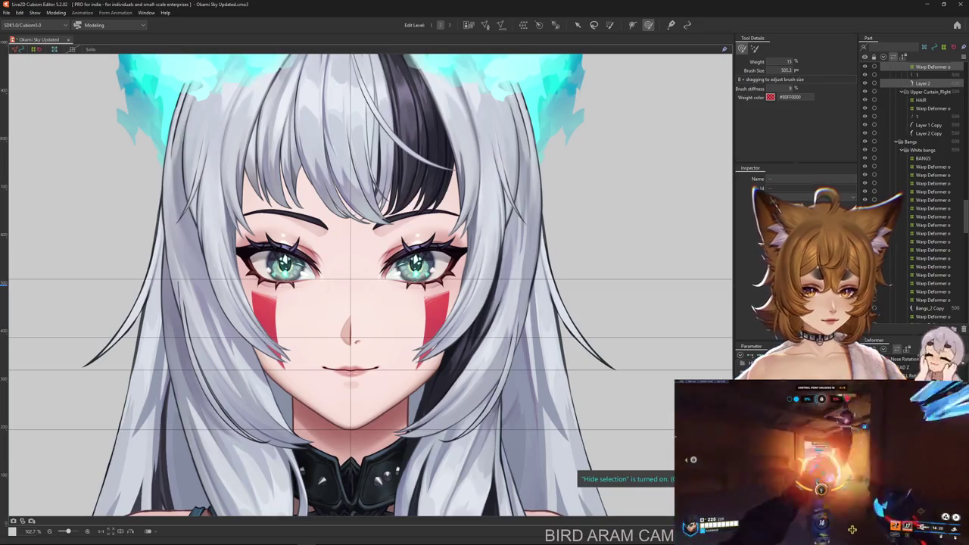
scroll(539, 398, "down", 2)
left_click_drag(484, 303, 469, 355)
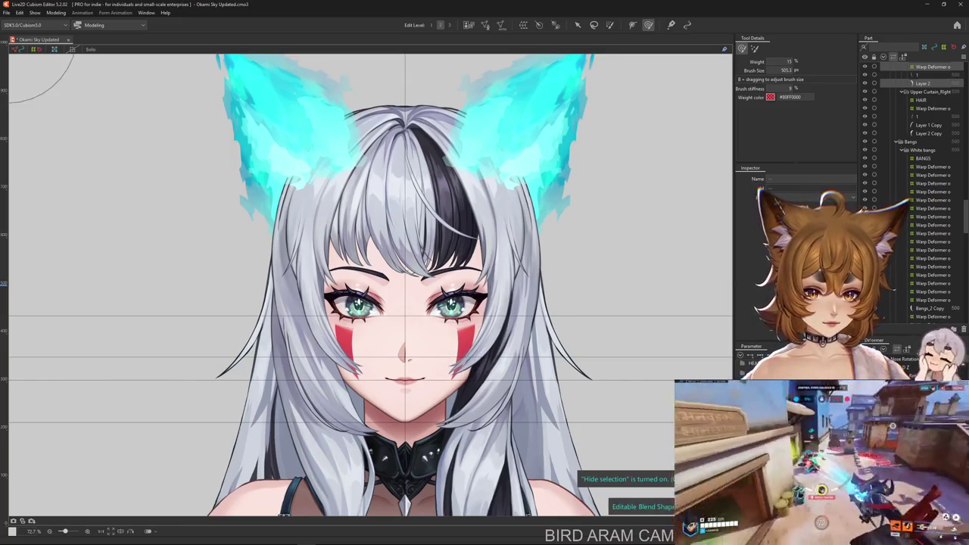
left_click(901, 356)
left_click_drag(716, 451, 22, 45)
left_click_drag(452, 403, 573, 341)
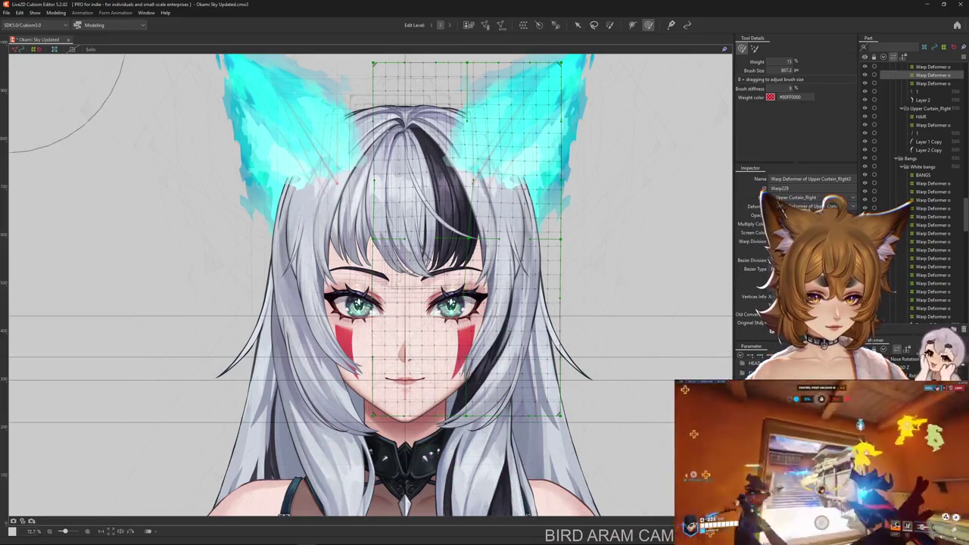
left_click(469, 424)
mouse_move(470, 424)
left_mouse_down()
mouse_move(460, 425)
mouse_move(428, 372)
mouse_move(411, 393)
left_mouse_up()
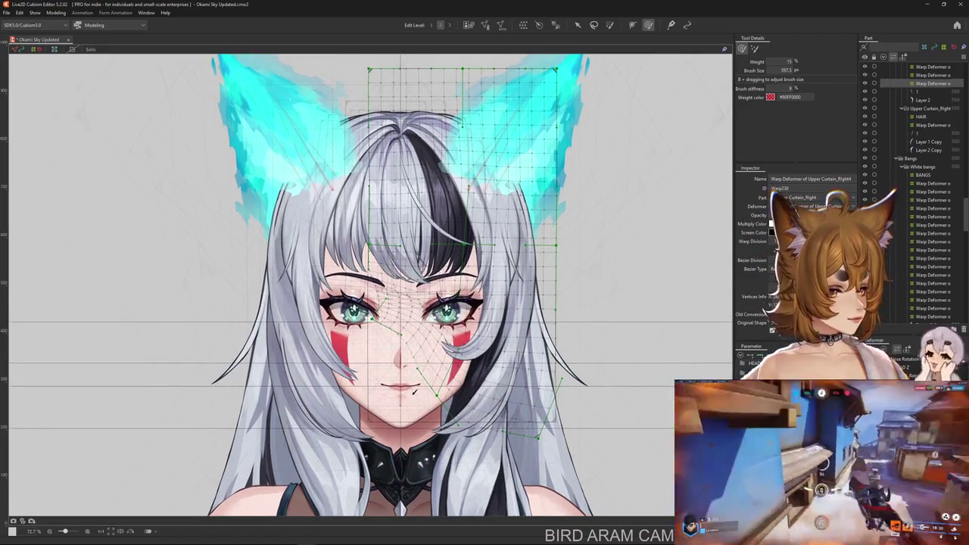
key("ctrl+h")
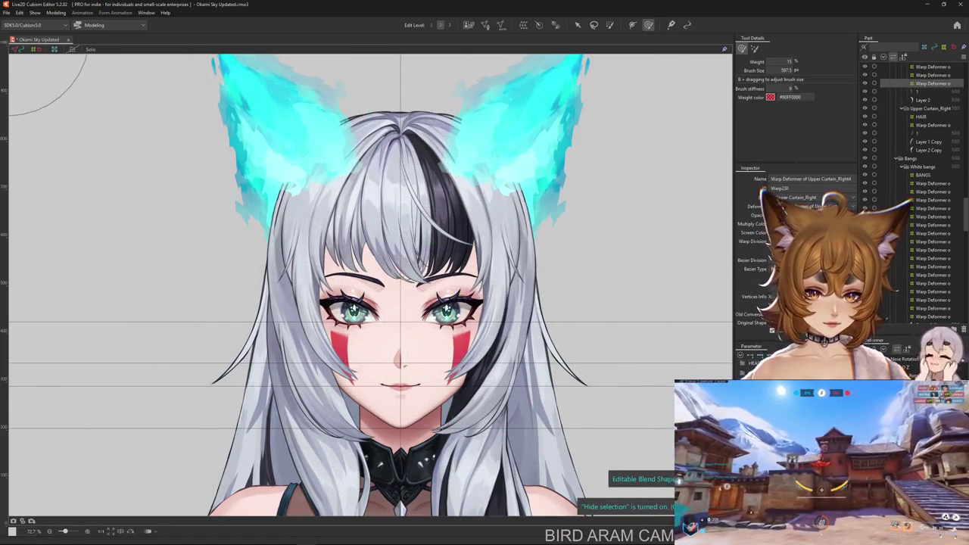
scroll(916, 189, "down", 2)
left_click(919, 108)
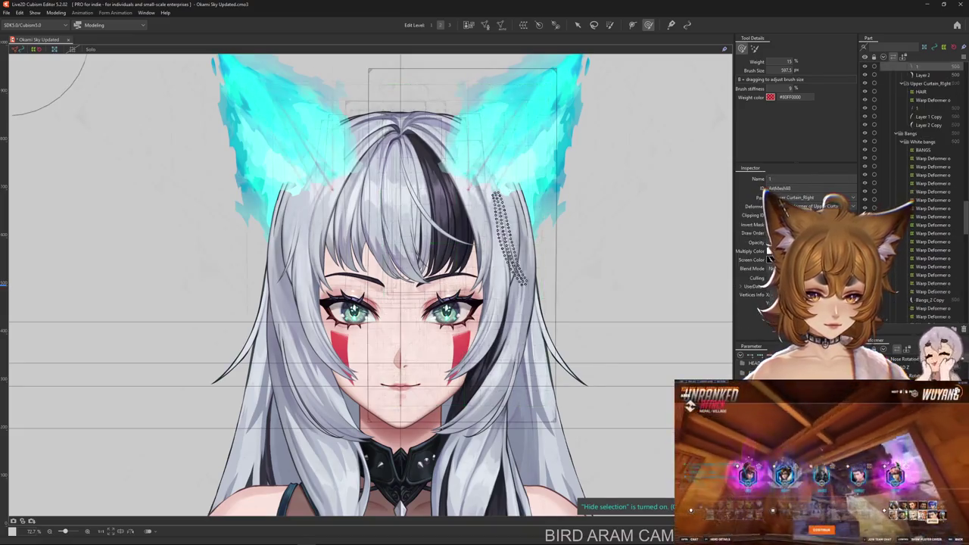
left_click(922, 75)
left_click(922, 67)
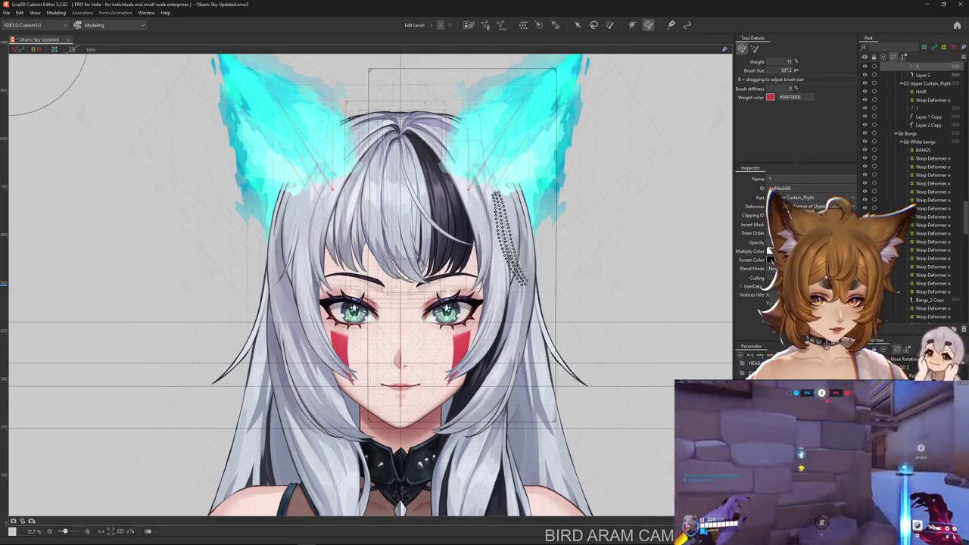
key("ctrl+shift+k")
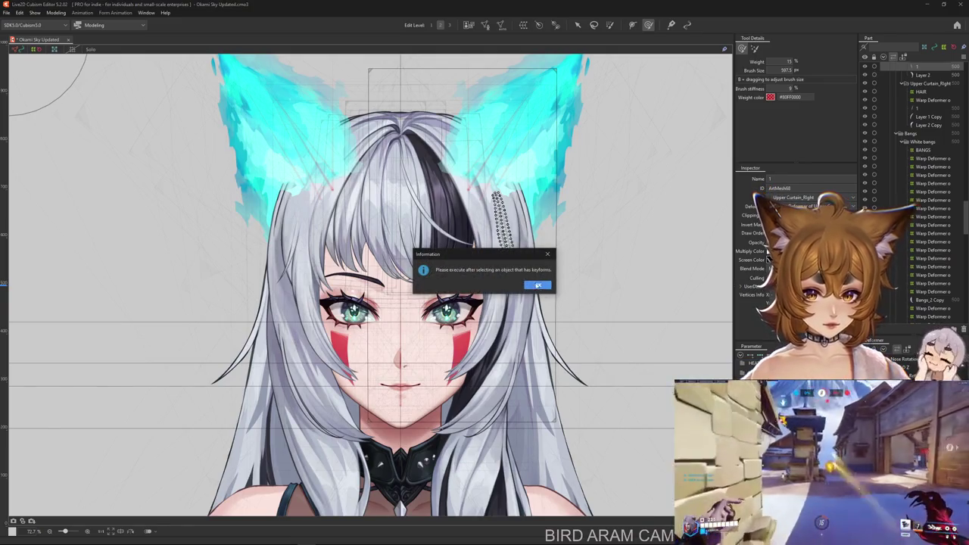
left_click(537, 286)
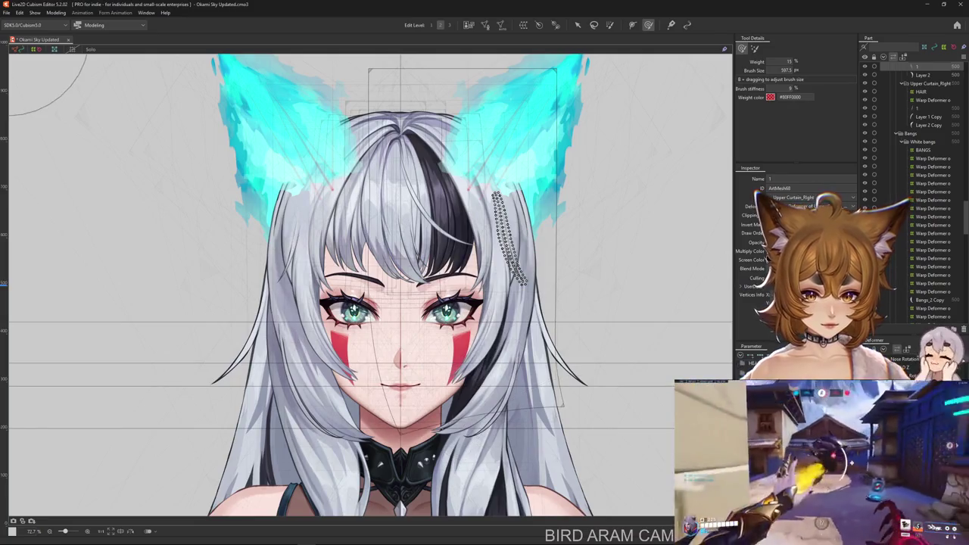
left_click(447, 371)
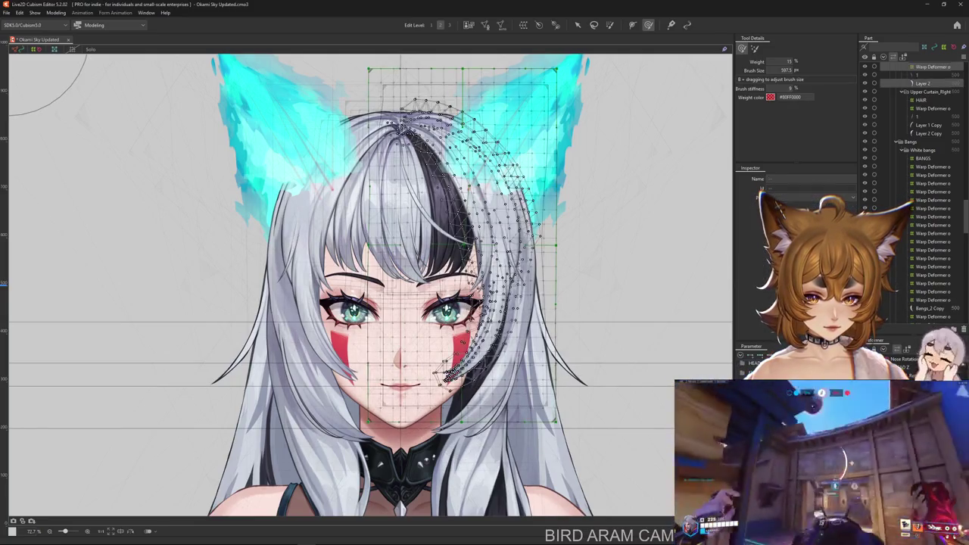
Set the parameter to SIDE HAIR R X 4, then trial-paint weight on Upper Curtain_Right3 and undo.
left_click_drag(593, 251, 598, 325)
left_click(413, 296)
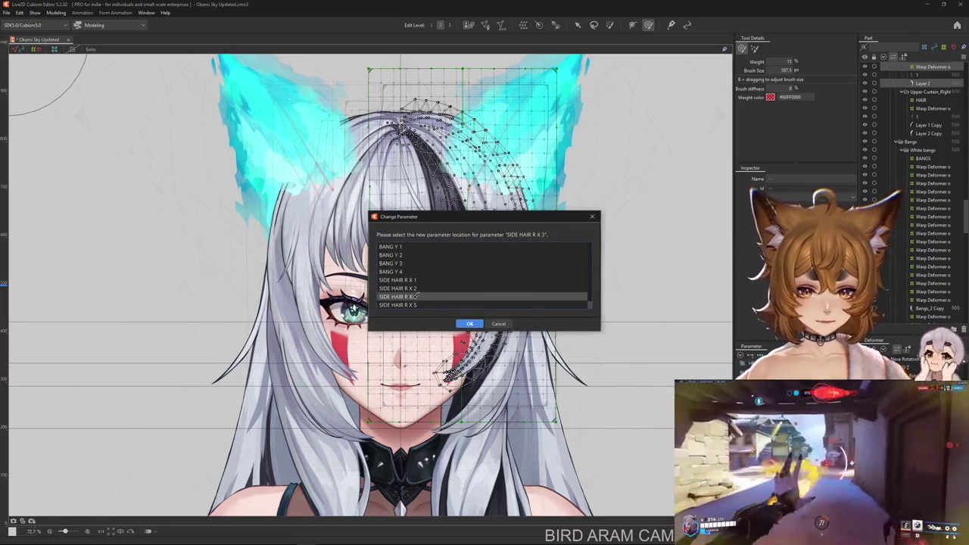
left_click(469, 323)
left_click(446, 372)
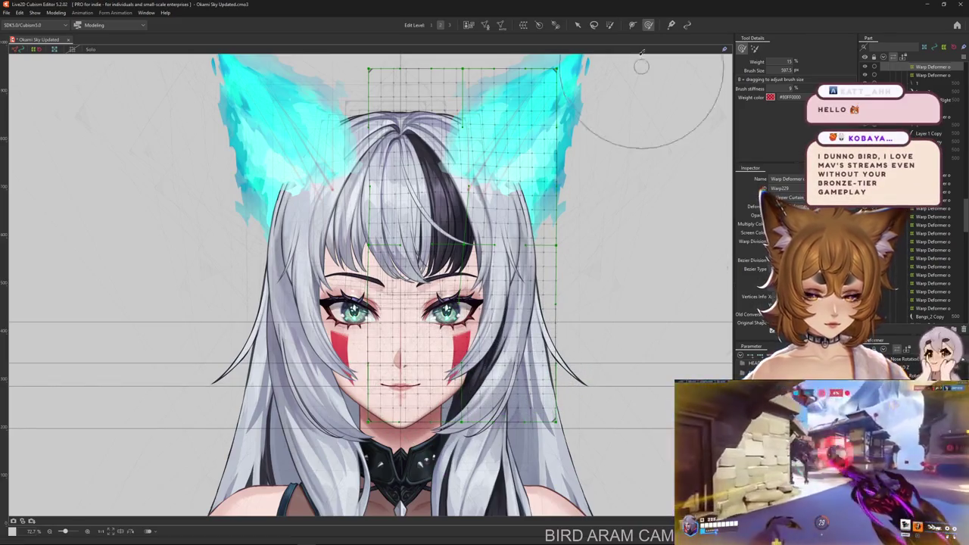
left_click(610, 25)
left_click_drag(487, 194, 454, 109)
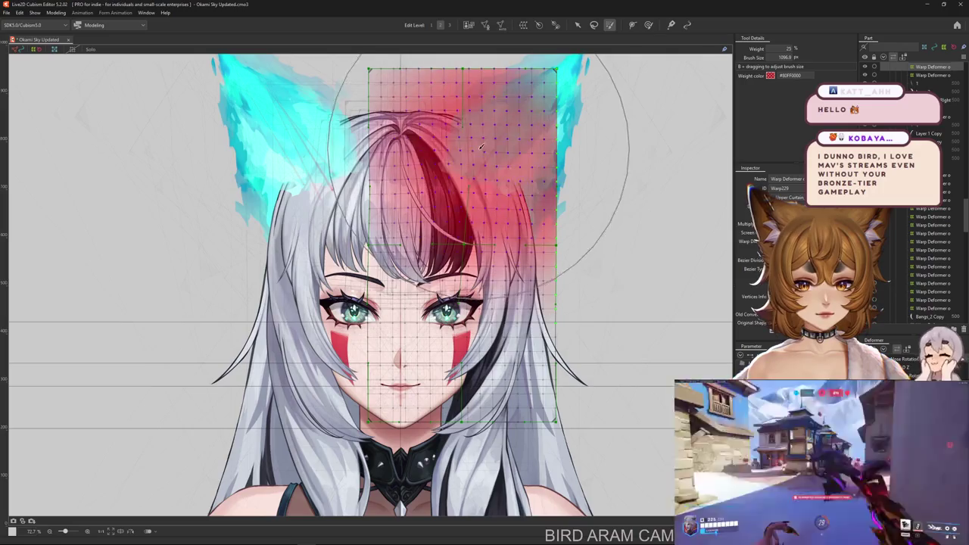
key("ctrl+z")
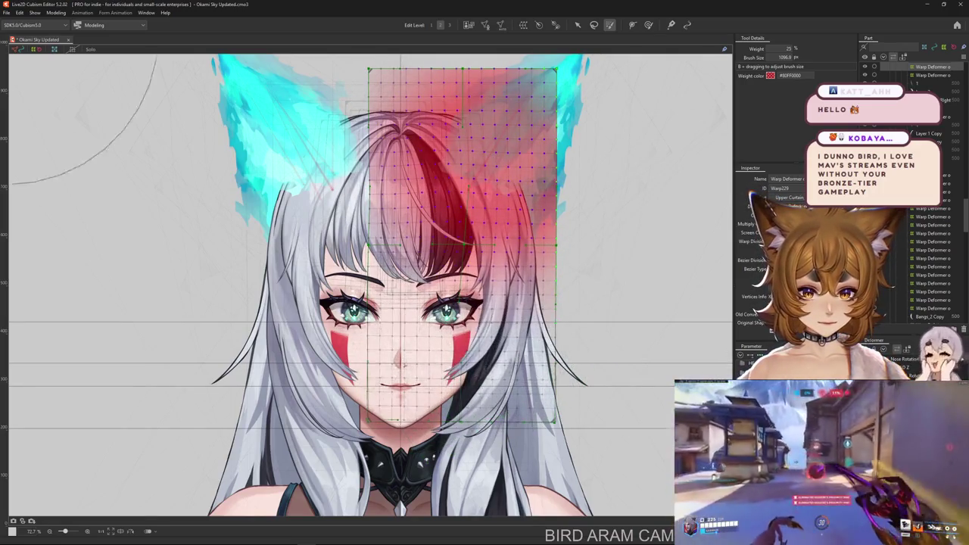
Test-bend the right strand with an enlarged Deform Brush, undo, and select Upper Curtain_Right4.
left_click(649, 25)
scroll(595, 220, "up", 3)
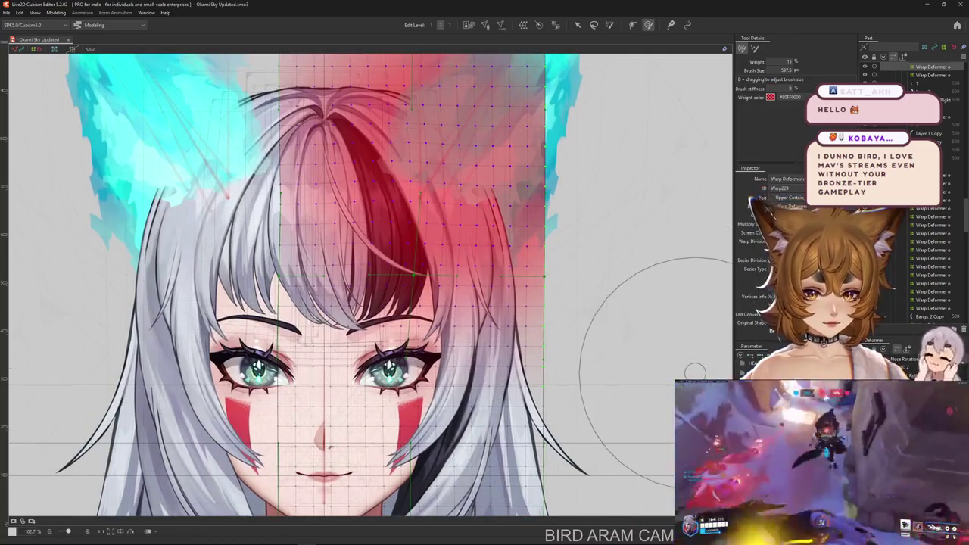
key("ctrl+h")
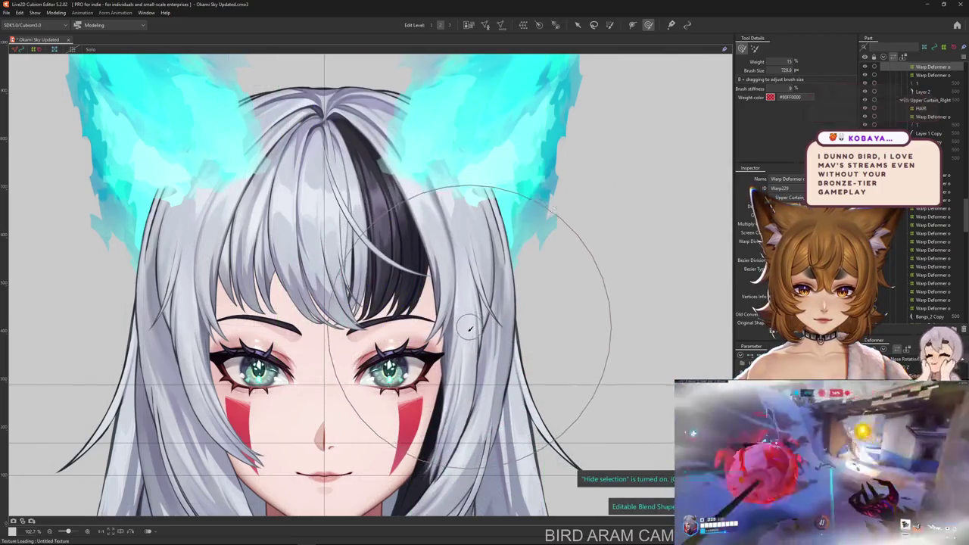
mouse_move(469, 327)
left_mouse_down()
mouse_move(542, 328)
mouse_move(409, 394)
left_mouse_up()
left_click_drag(469, 340, 393, 411)
key("ctrl+z")
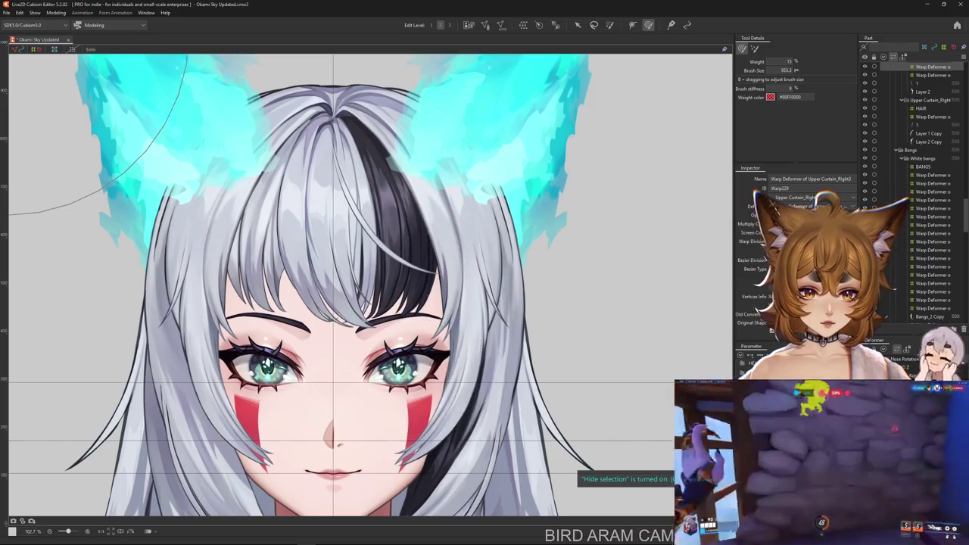
left_click(933, 75)
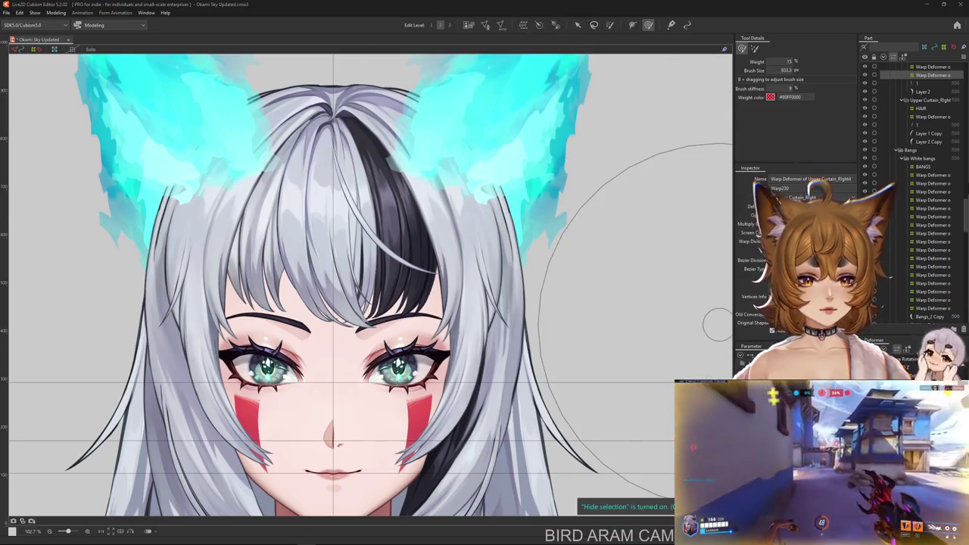
Create the new warp deformer Upper Curtain_Right5 (Warp231) with Ctrl+D.
key("ctrl+d")
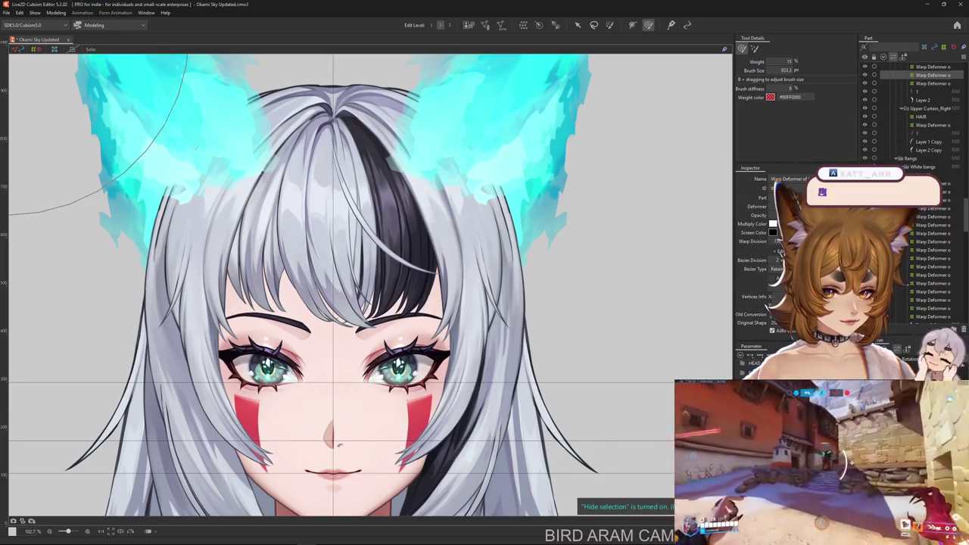
scroll(371, 285, "down", 2)
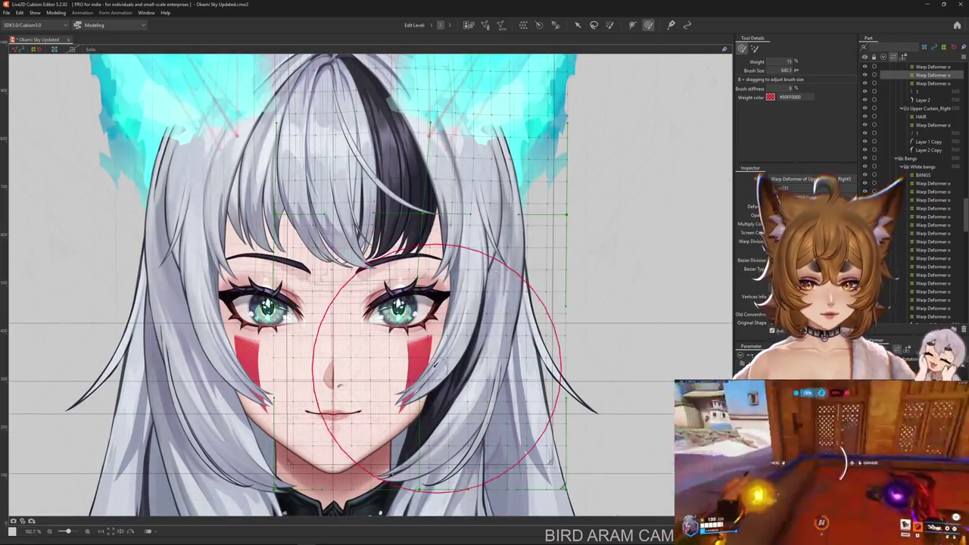
Resize the Deform Brush and reshape the warp mesh over the right cheek.
mouse_move(424, 325)
left_mouse_down()
mouse_move(490, 338)
mouse_move(469, 401)
mouse_move(435, 390)
mouse_move(346, 432)
left_mouse_up()
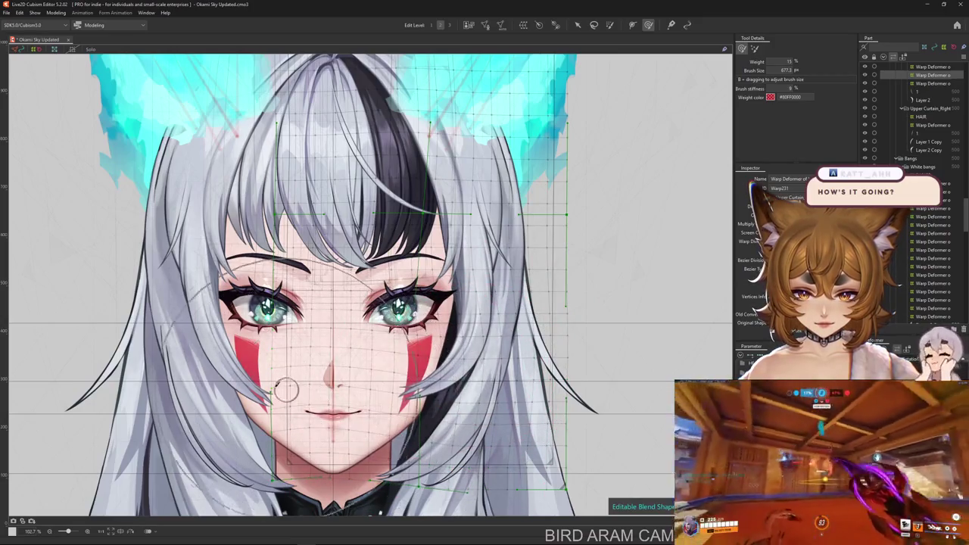
mouse_move(300, 362)
left_mouse_down()
mouse_move(486, 362)
mouse_move(485, 312)
left_mouse_up()
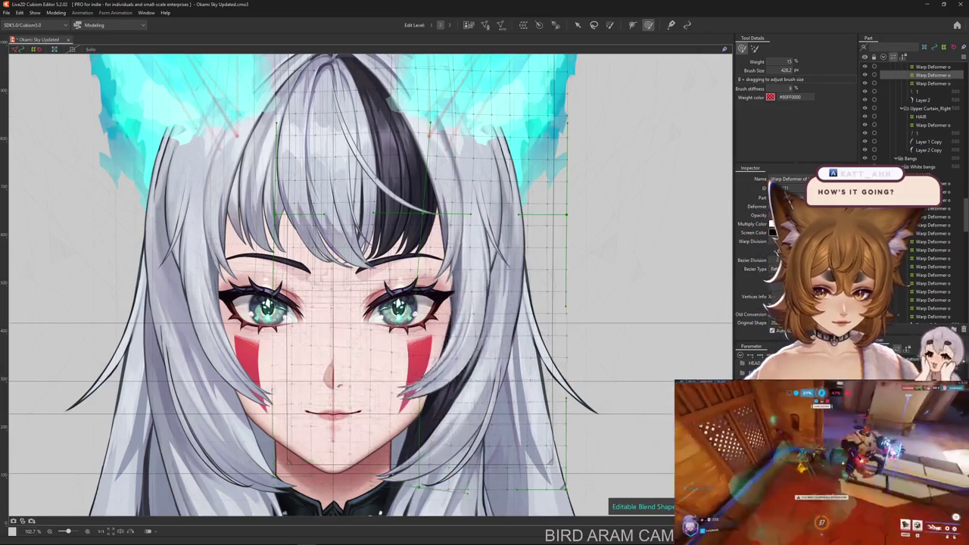
mouse_move(485, 313)
left_mouse_down()
mouse_move(383, 378)
mouse_move(428, 341)
left_mouse_up()
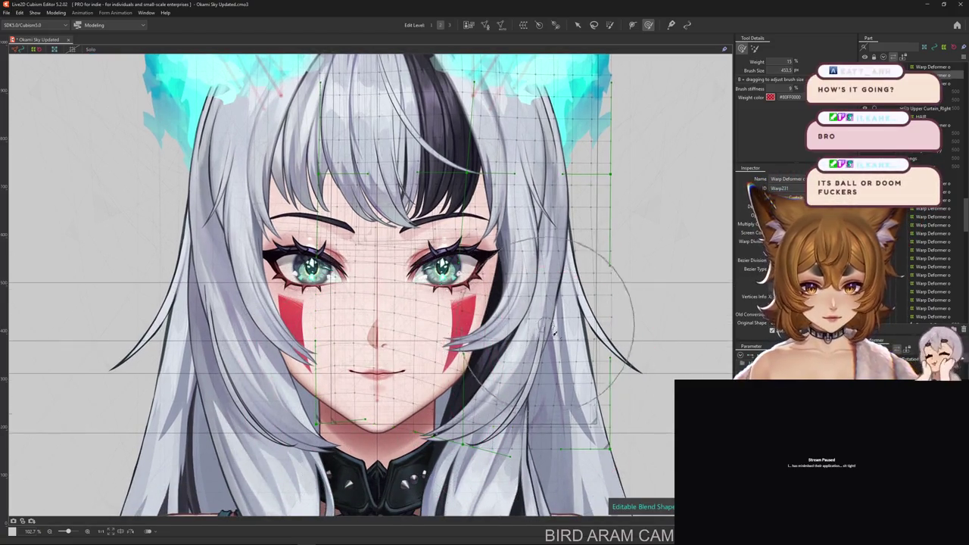
left_click_drag(563, 344, 540, 361)
Paint selection weight over the upper hair and face with a smaller weight brush.
key("b")
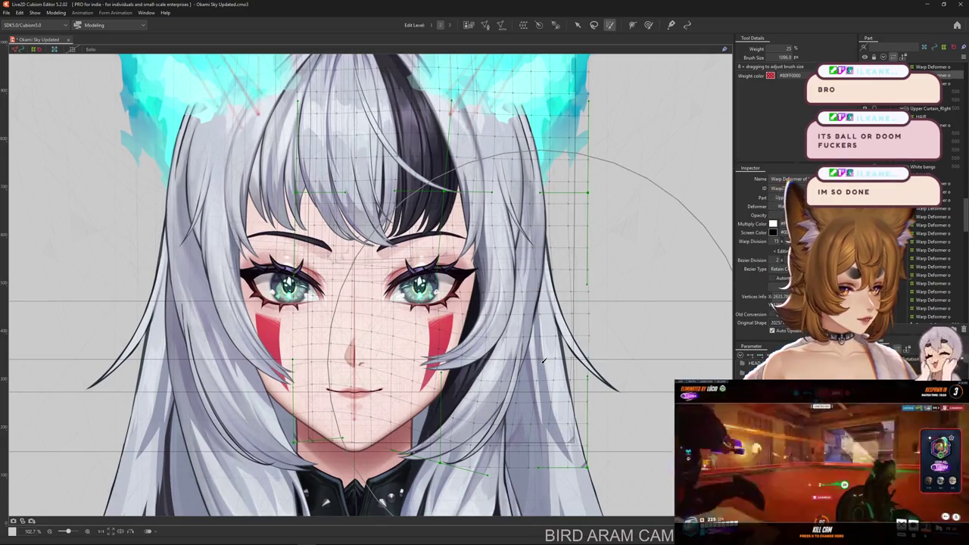
left_click_drag(543, 362, 637, 9)
left_click(649, 25)
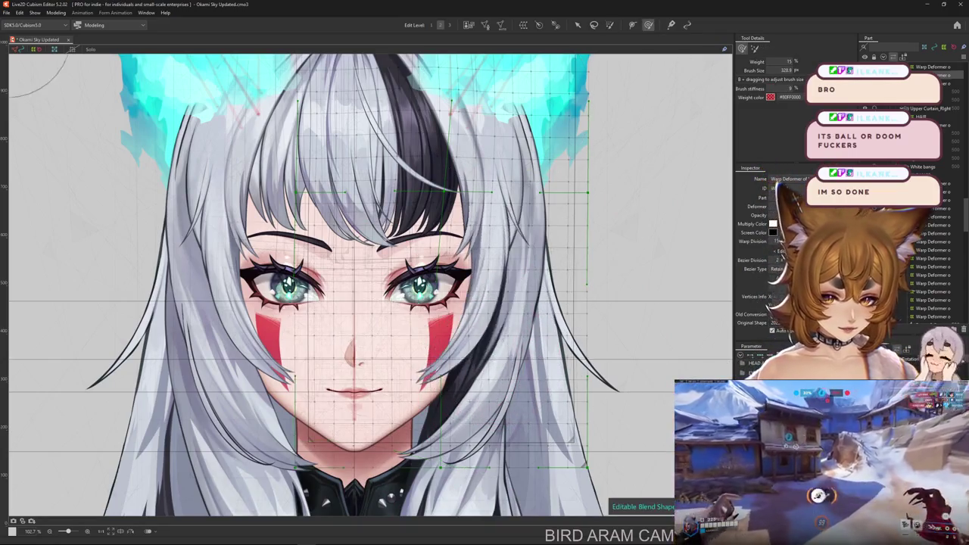
left_click_drag(494, 267, 497, 270)
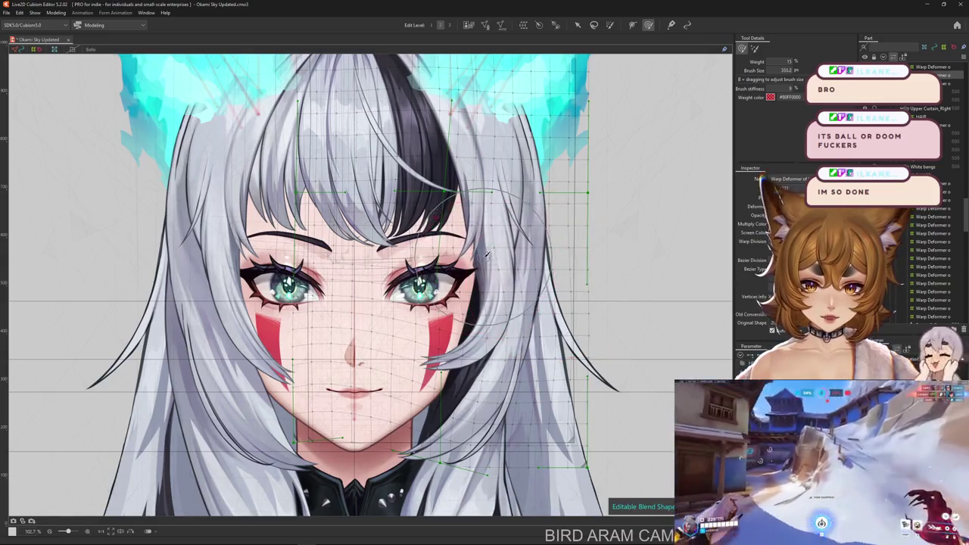
scroll(497, 269, "up", 2)
left_click(610, 24)
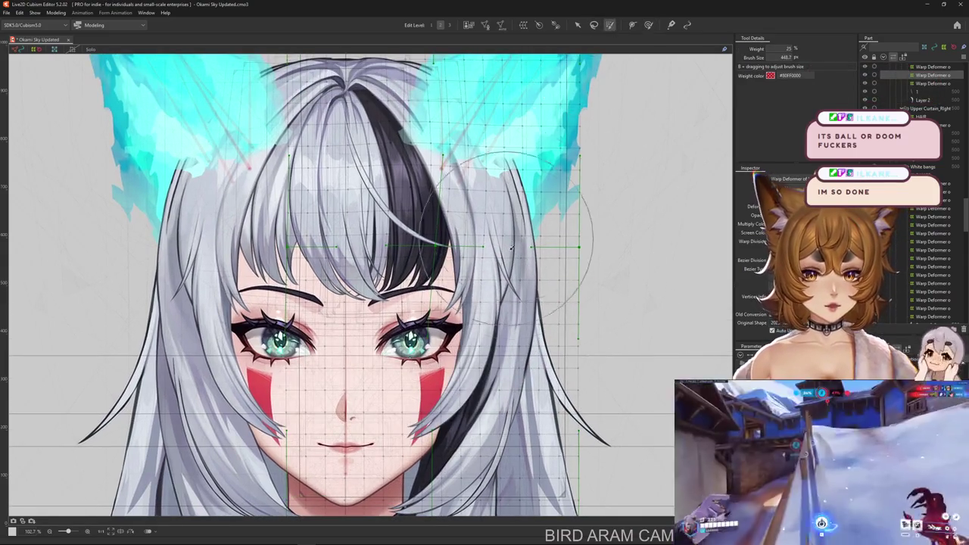
left_click(467, 174)
scroll(467, 174, "up", 1)
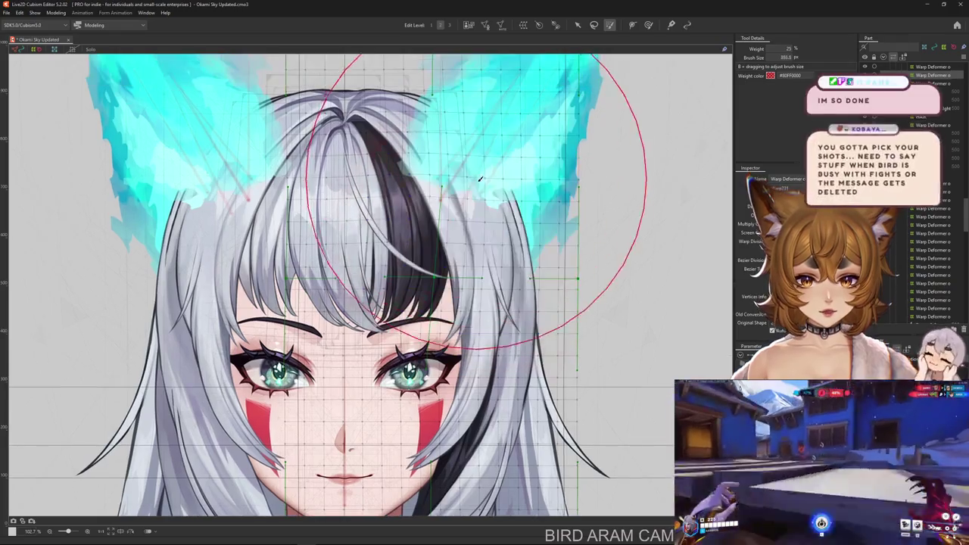
left_click_drag(467, 174, 551, 250)
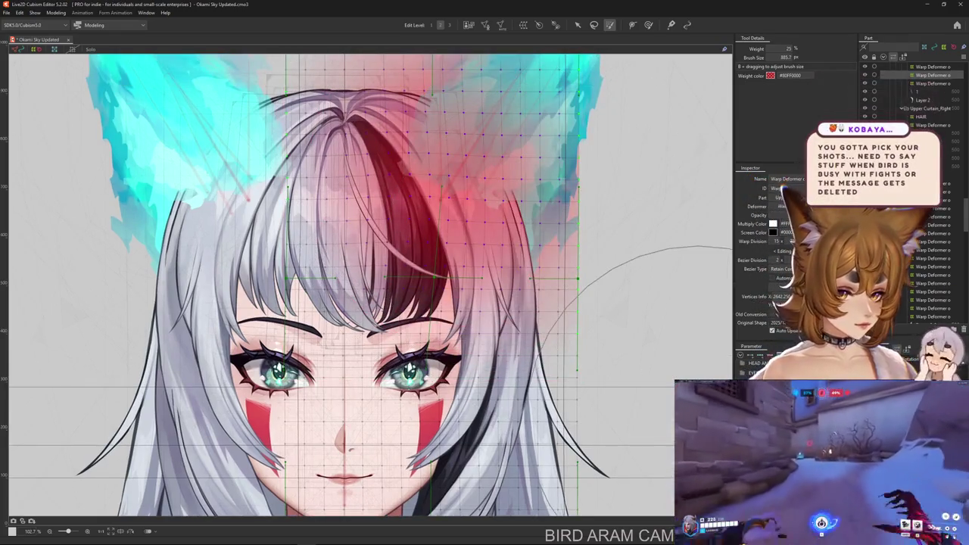
Bend the right curtain's warp mesh around the mouth and chin, shrinking the brush for cheek detail.
left_click(650, 25)
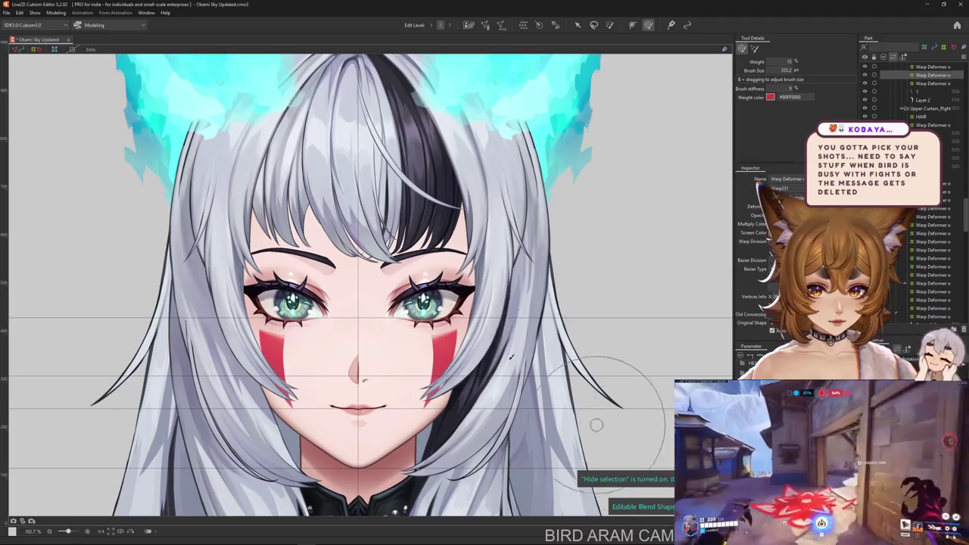
left_click_drag(594, 422, 444, 270)
left_click_drag(409, 362, 487, 278)
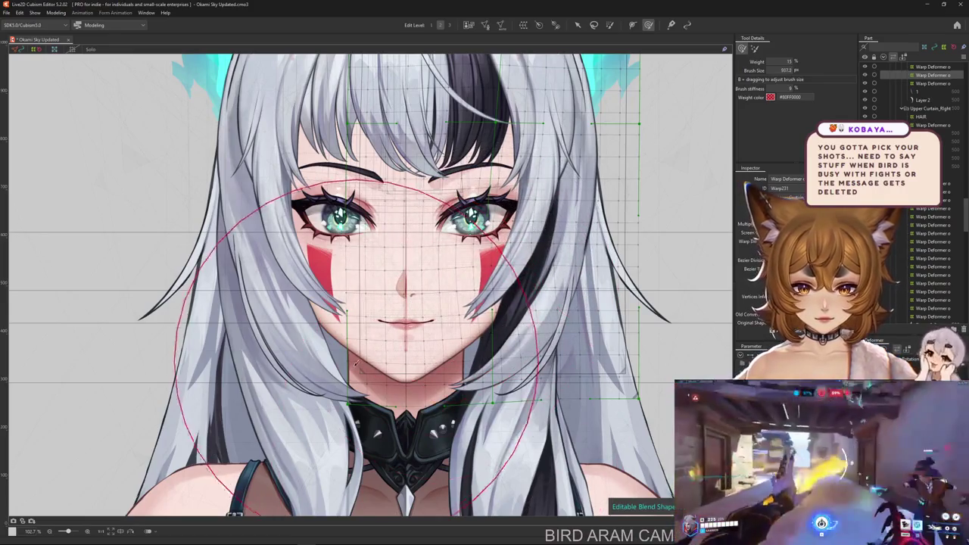
left_click(363, 433)
left_click_drag(364, 433, 437, 483)
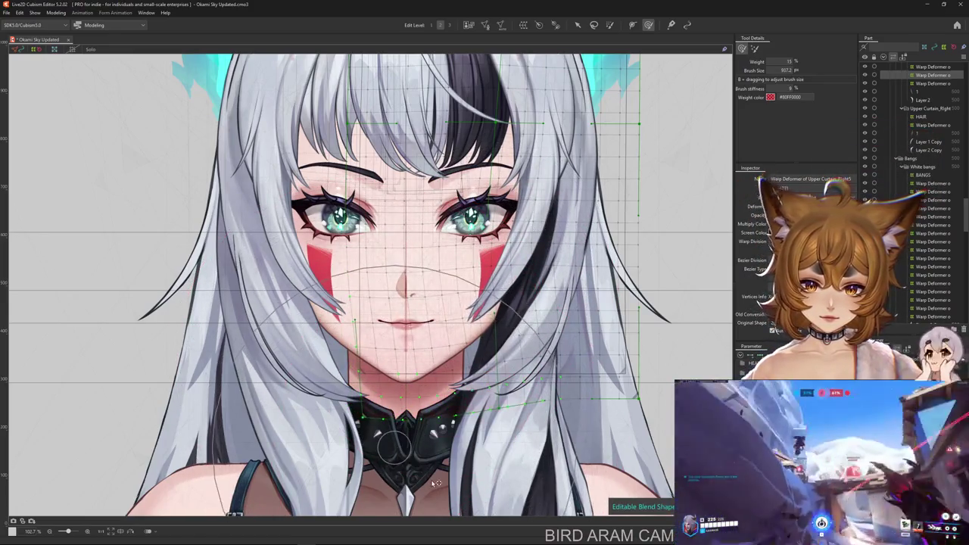
left_click_drag(500, 312, 415, 387)
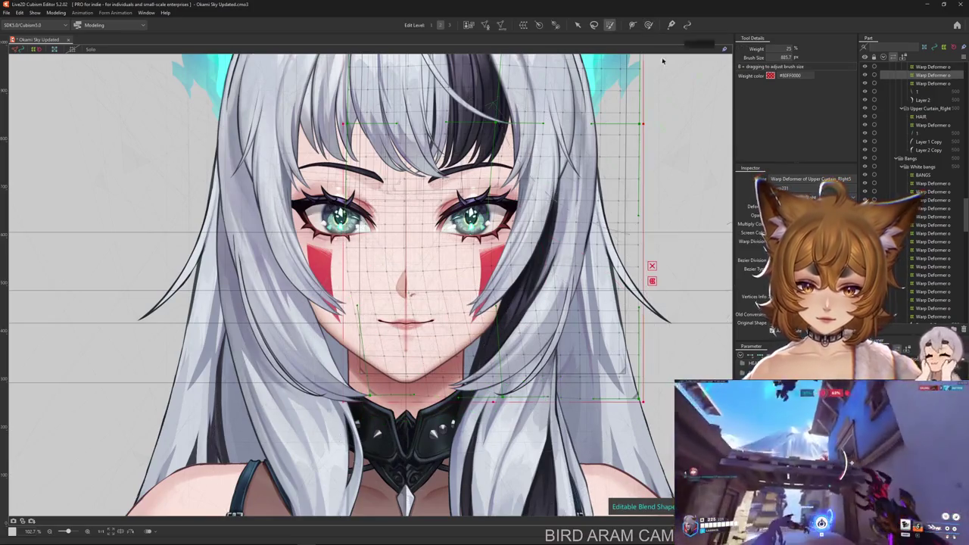
mouse_move(515, 227)
left_mouse_down()
mouse_move(540, 248)
mouse_move(441, 378)
mouse_move(465, 310)
left_mouse_up()
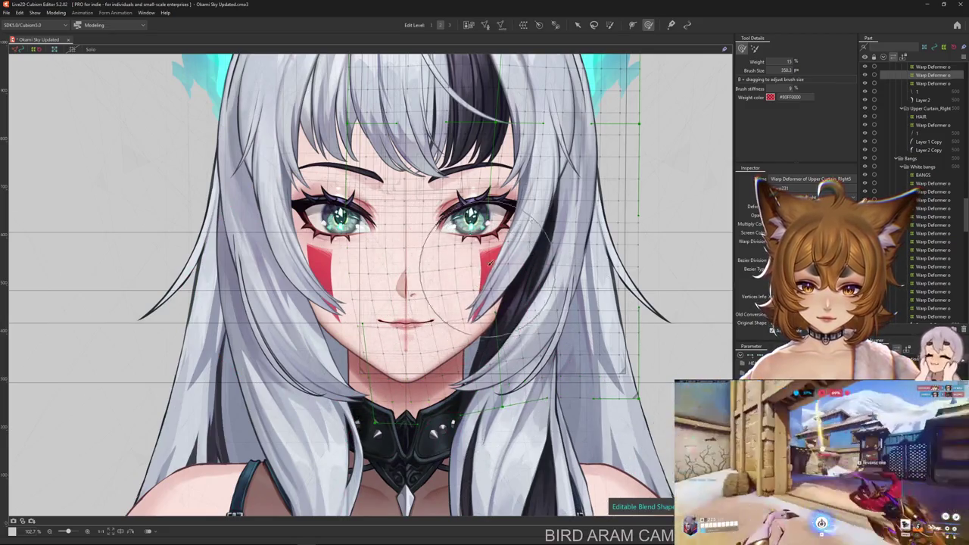
scroll(659, 327, "up", 2)
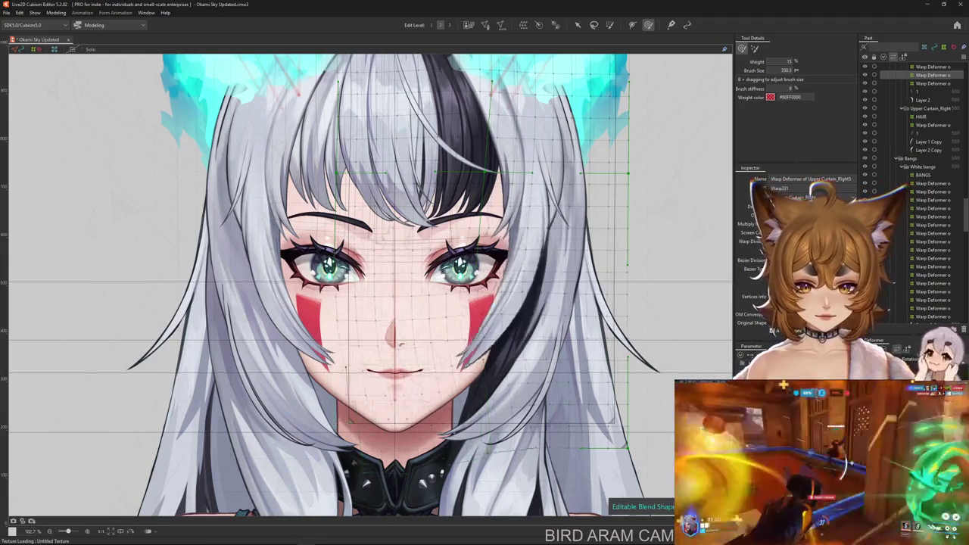
Push and reshape the right hair strands up close, then open the Modeling menu.
left_click_drag(356, 424, 383, 349)
scroll(384, 350, "down", 3)
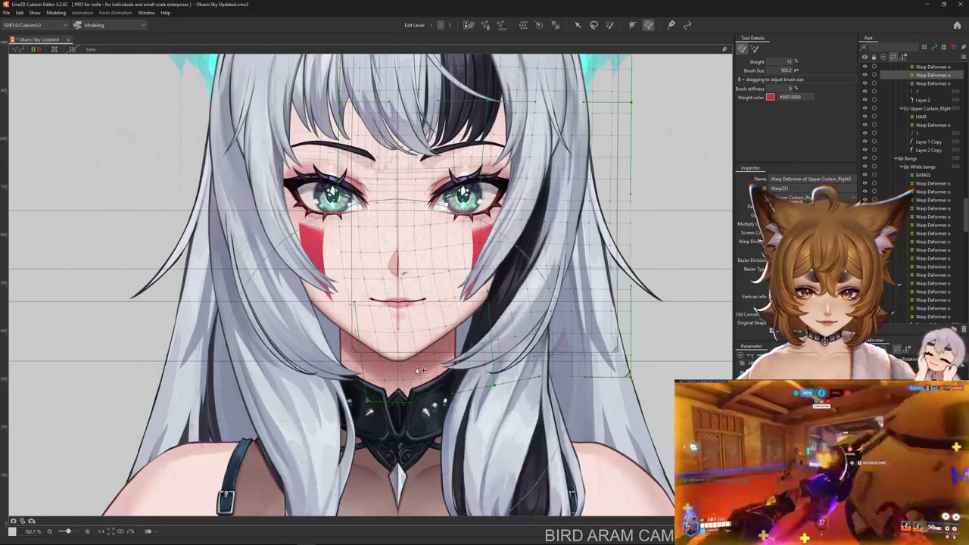
mouse_move(426, 320)
left_mouse_down()
mouse_move(362, 267)
mouse_move(483, 483)
mouse_move(382, 327)
mouse_move(385, 409)
left_mouse_up()
scroll(383, 327, "down", 3)
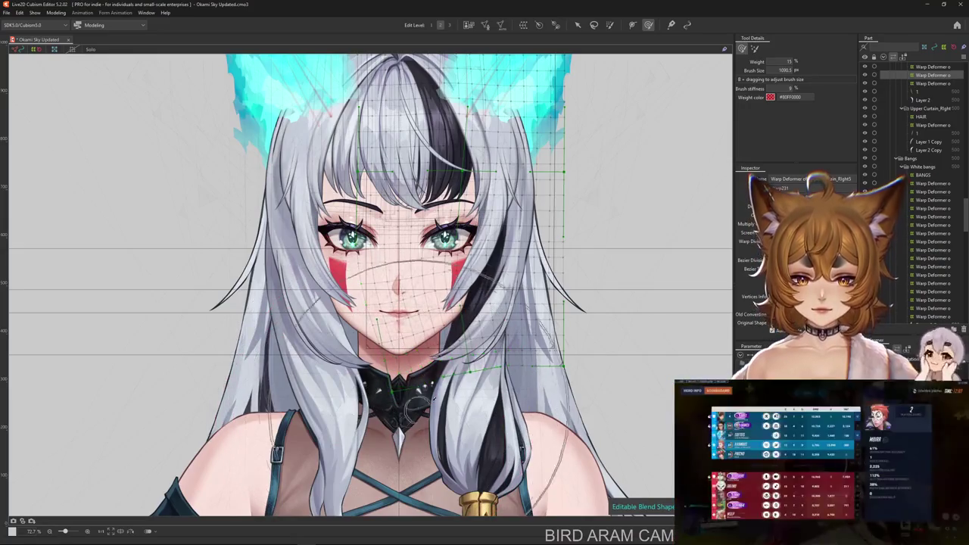
scroll(473, 264, "up", 3)
left_click_drag(473, 265, 490, 317)
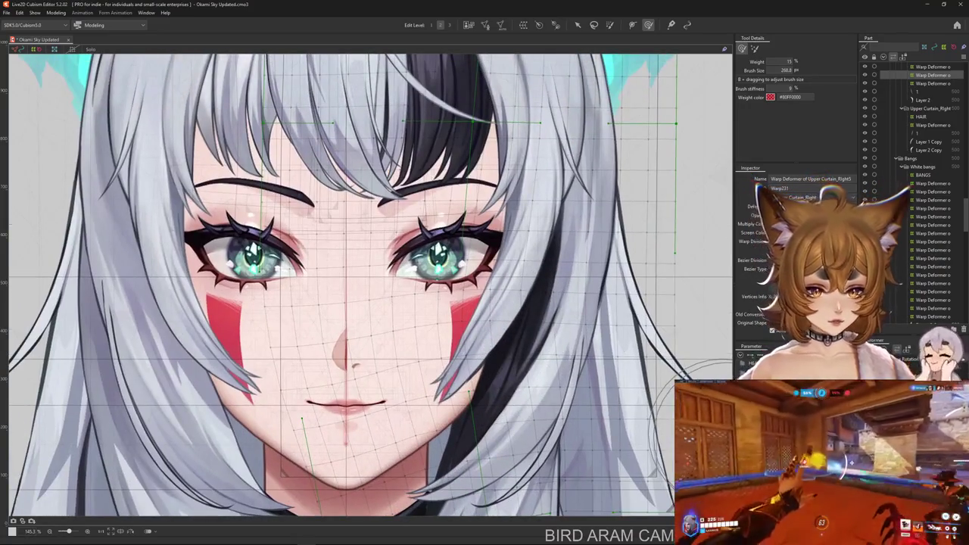
left_click_drag(704, 417, 76, 114)
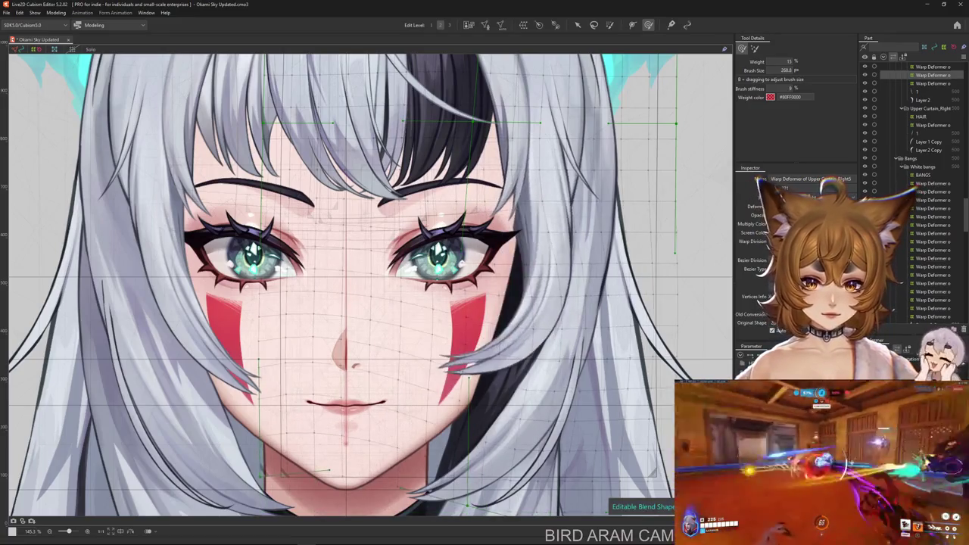
scroll(292, 325, "down", 3)
left_click(56, 13)
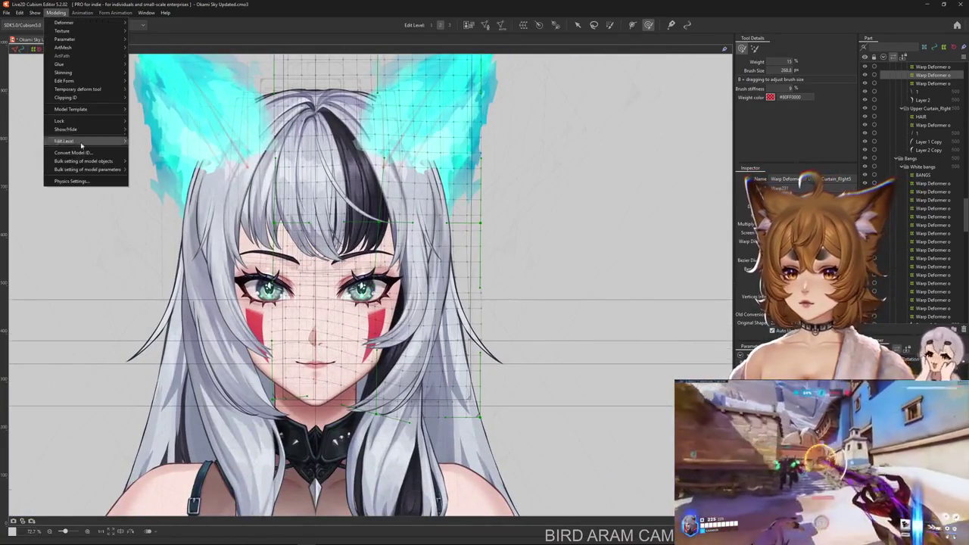
Add a SIDE HAIR R X physics group taking Angle X, Y and Z as inputs.
left_click(84, 182)
scroll(637, 132, "up", 3)
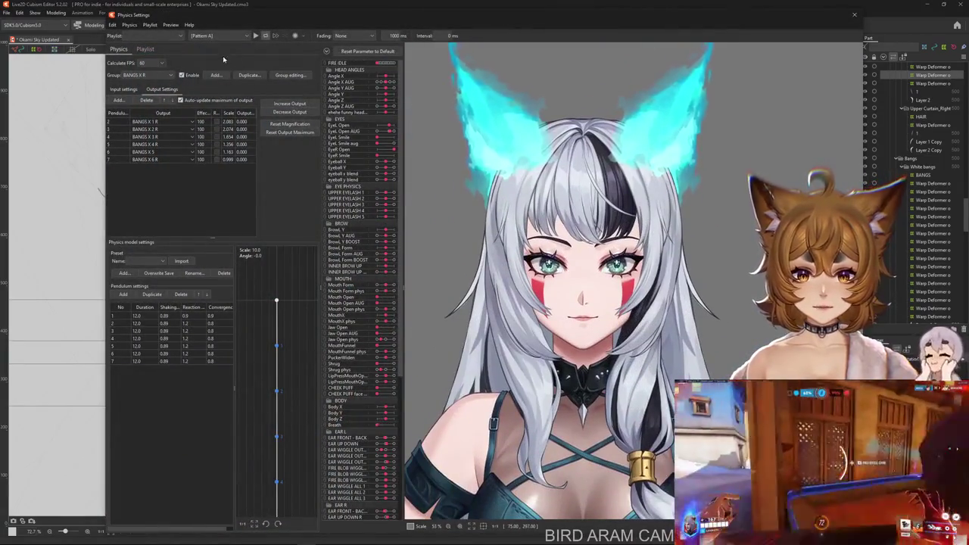
left_click_drag(283, 28, 161, 24)
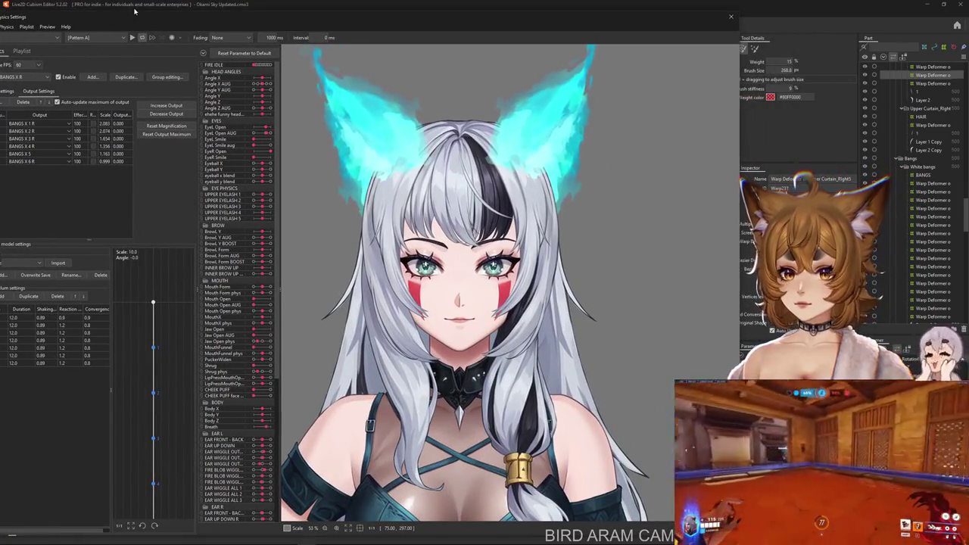
left_click(91, 77)
type("SIDE HAI")
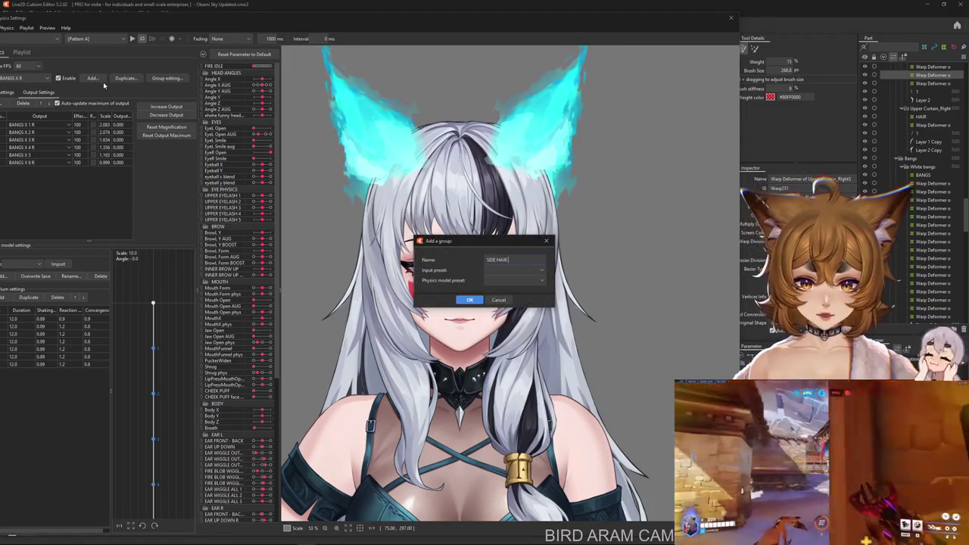
type("R X")
key("Return")
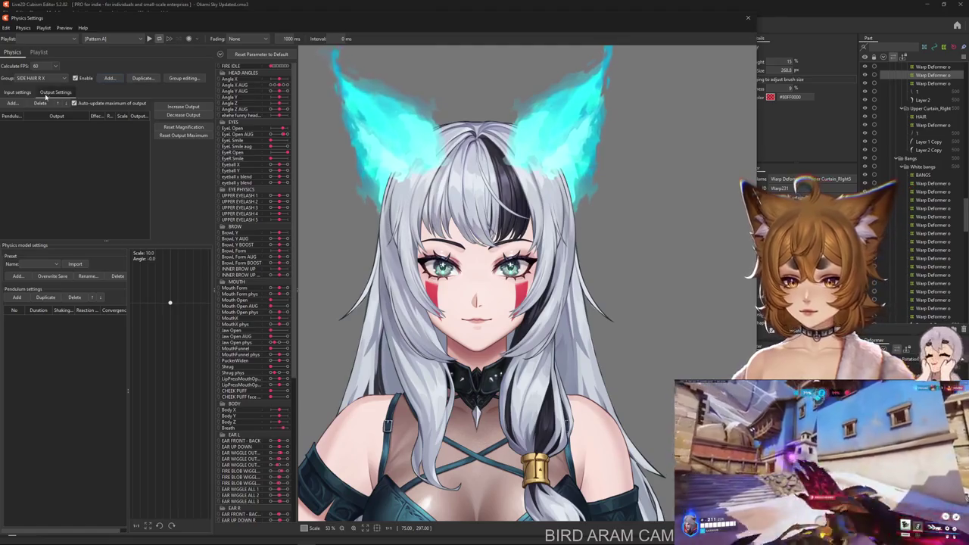
left_click(142, 103)
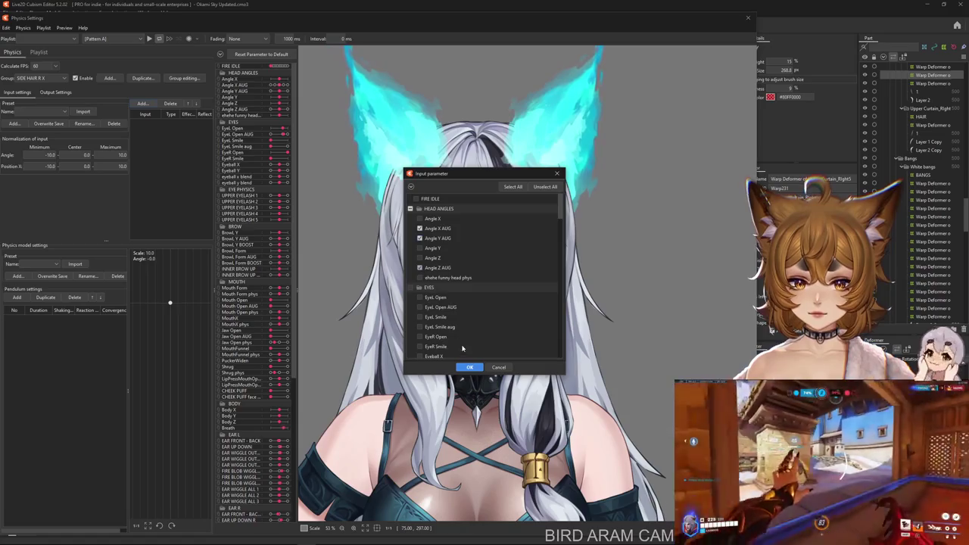
left_click(469, 367)
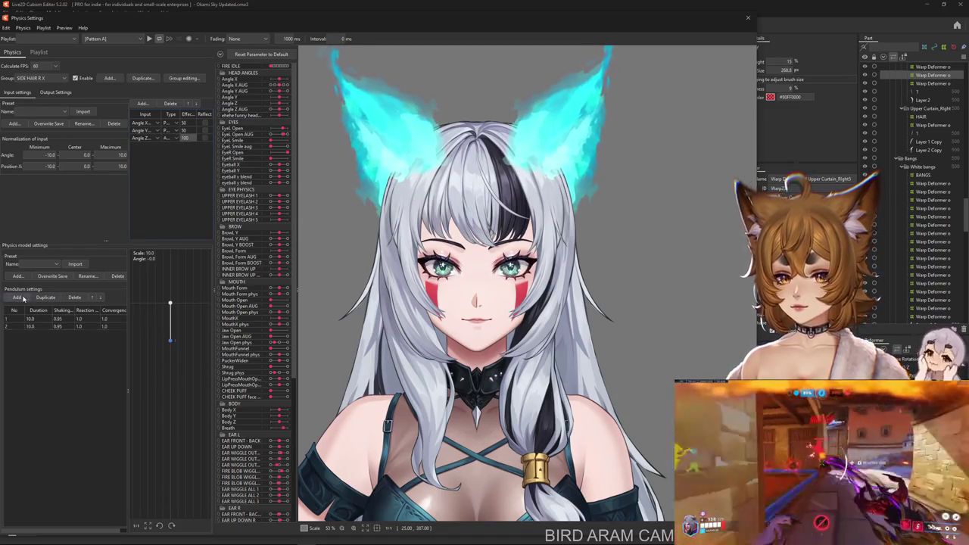
Set every pendulum point to shaking 0.89, reaction 1.2 and convergence 0.8.
double_click(65, 312)
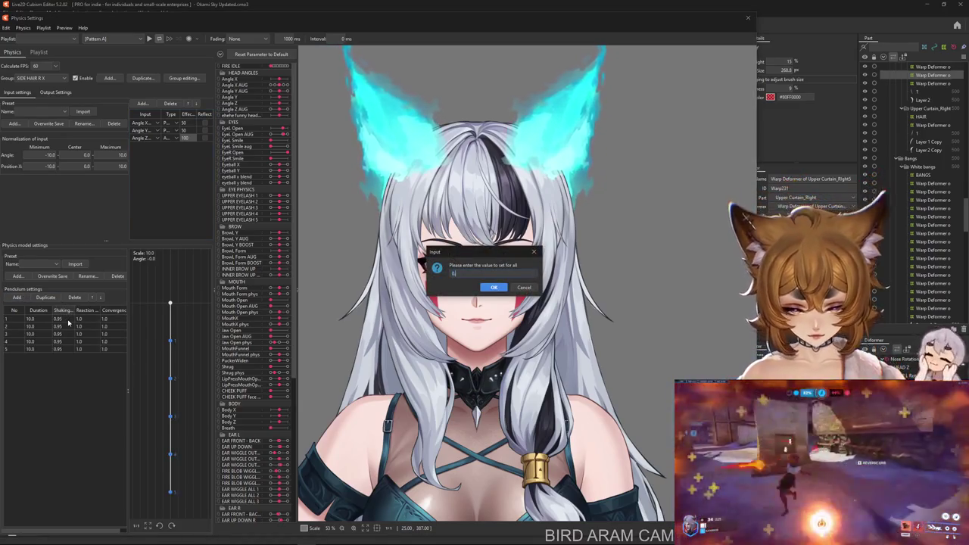
key("Return")
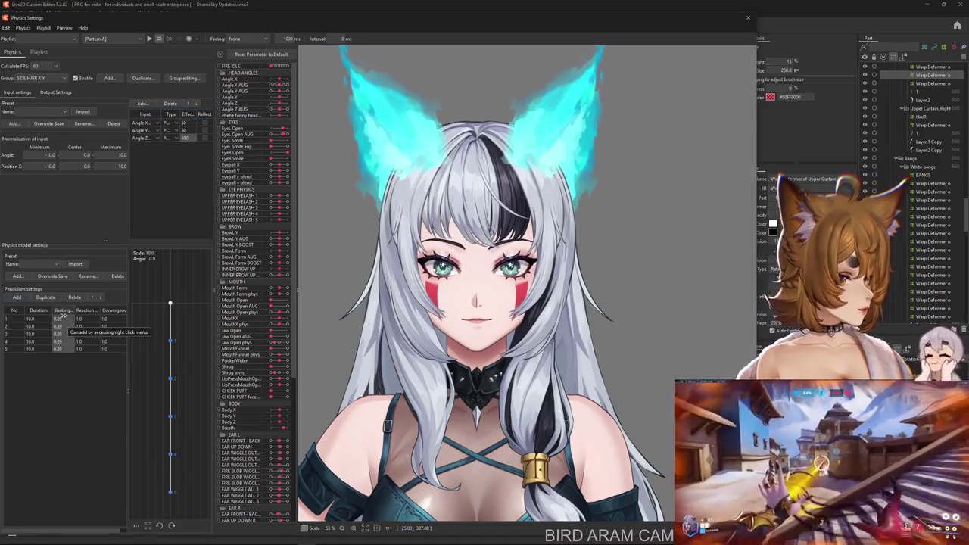
double_click(100, 312)
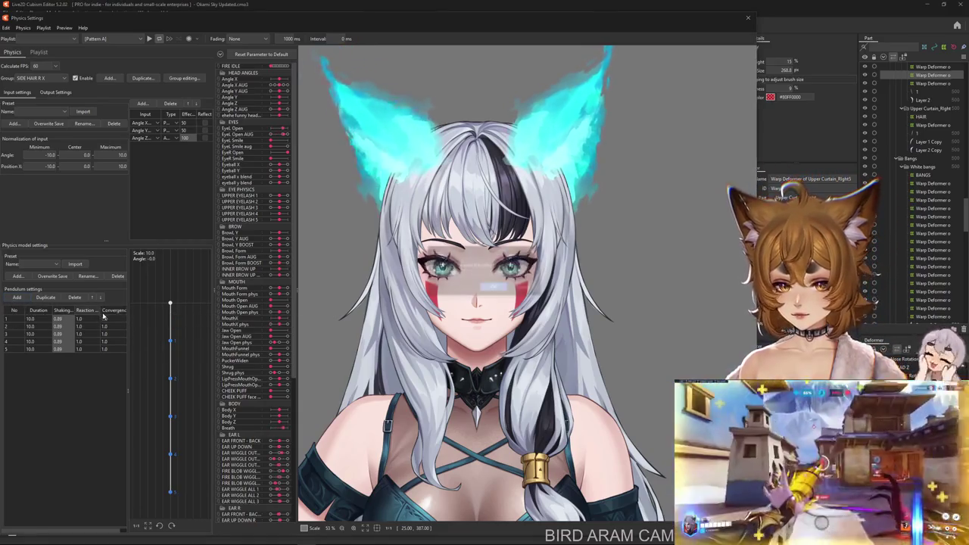
type("1.2")
key("Return")
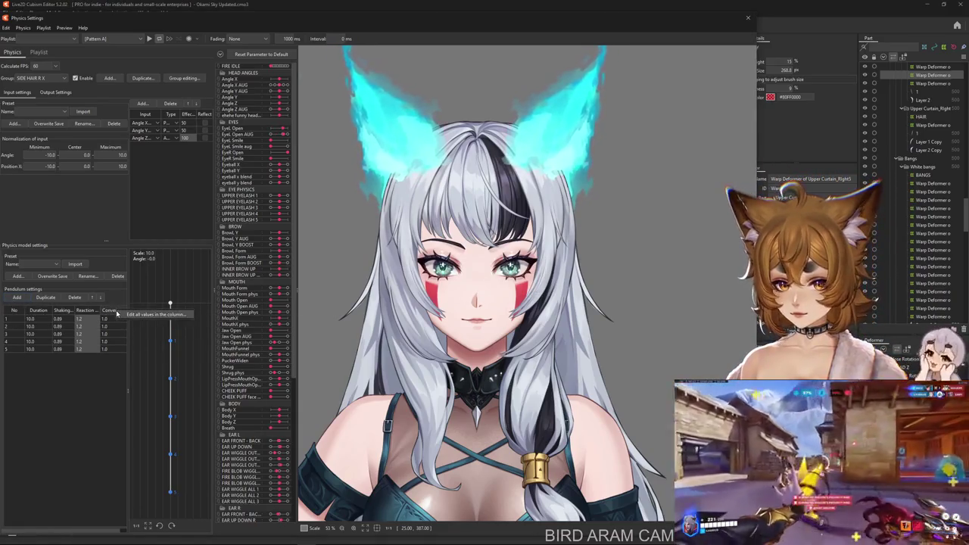
double_click(112, 312)
type("0.8")
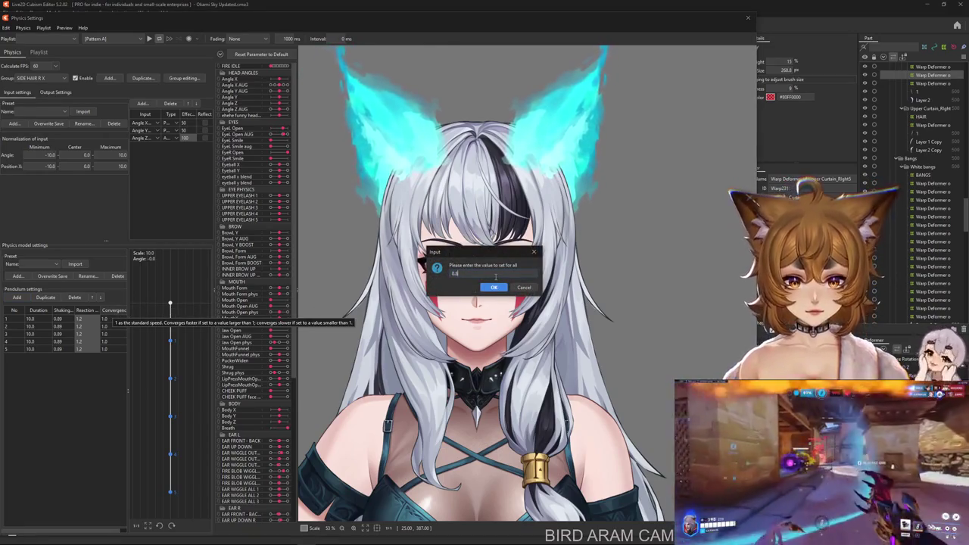
key("Return")
Add outputs SIDE HAIR R X 1–5 and fit their magnification to the parameter range.
left_click(46, 93)
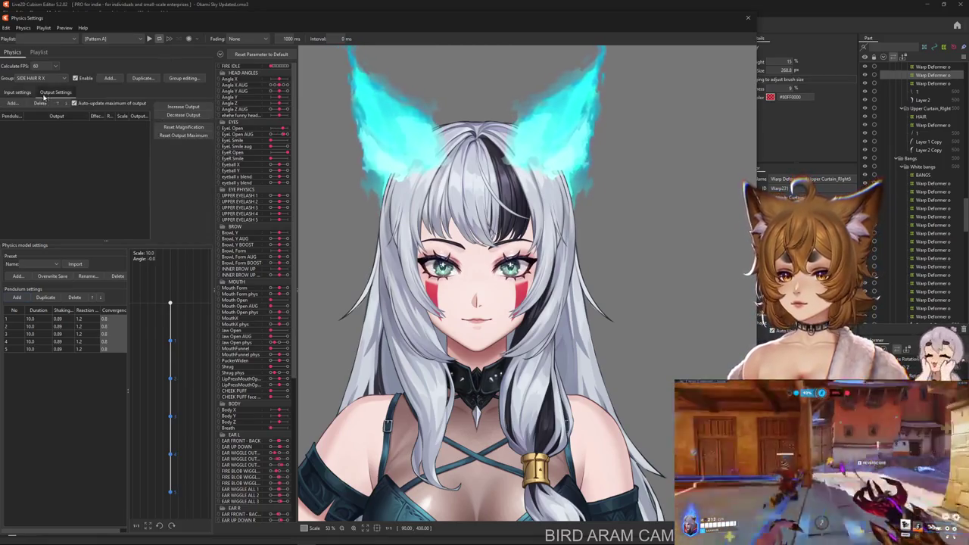
left_click(12, 103)
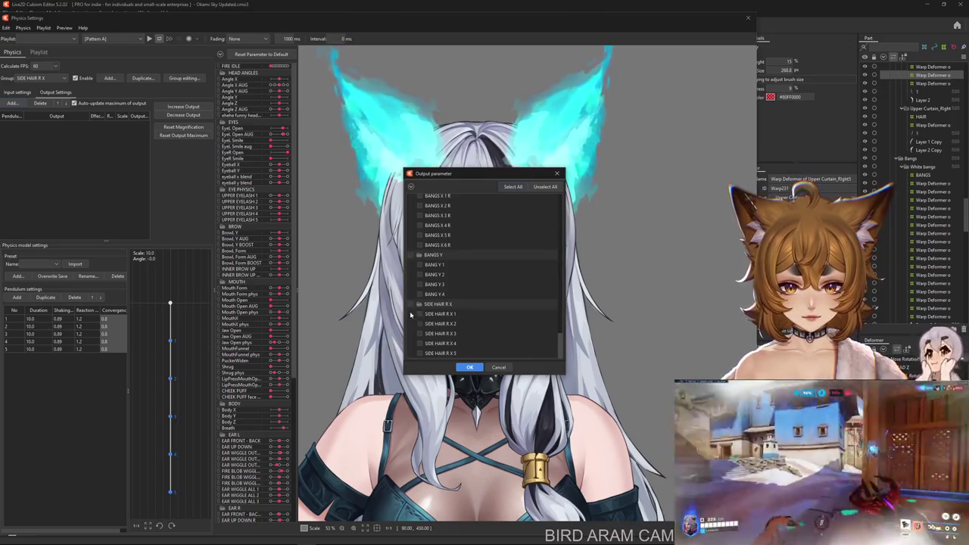
left_click(460, 367)
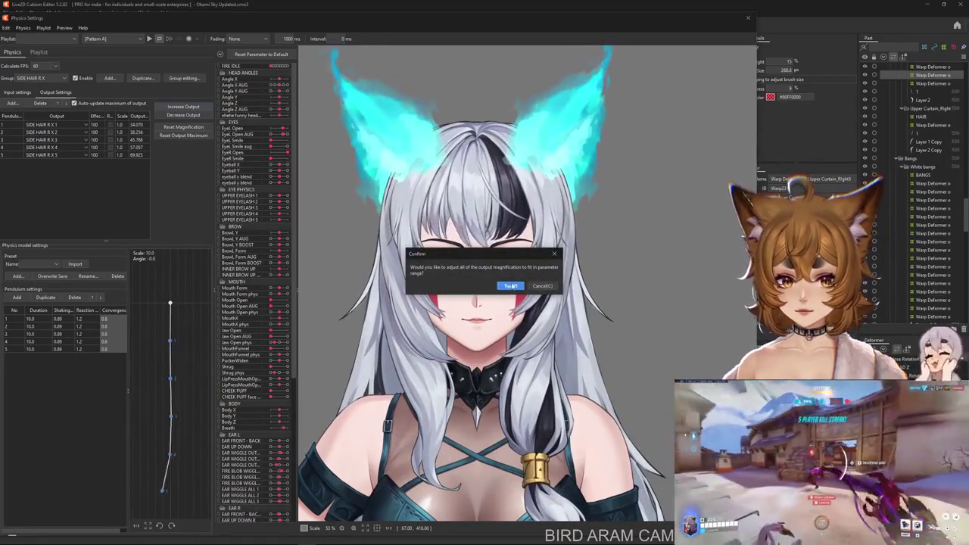
left_click(510, 286)
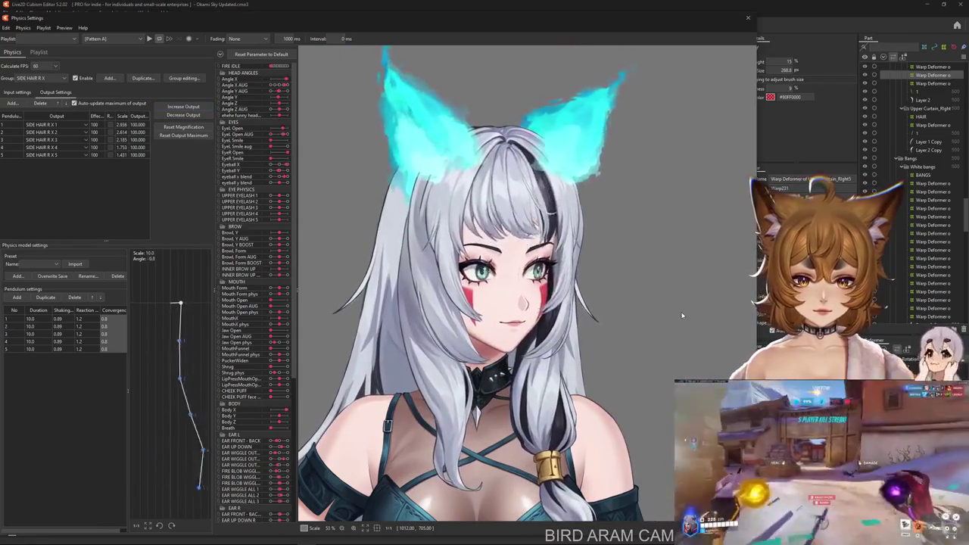
Test the hair swing, accept the magnification refit, and reflect the Angle X input.
left_click_drag(681, 315, 361, 366)
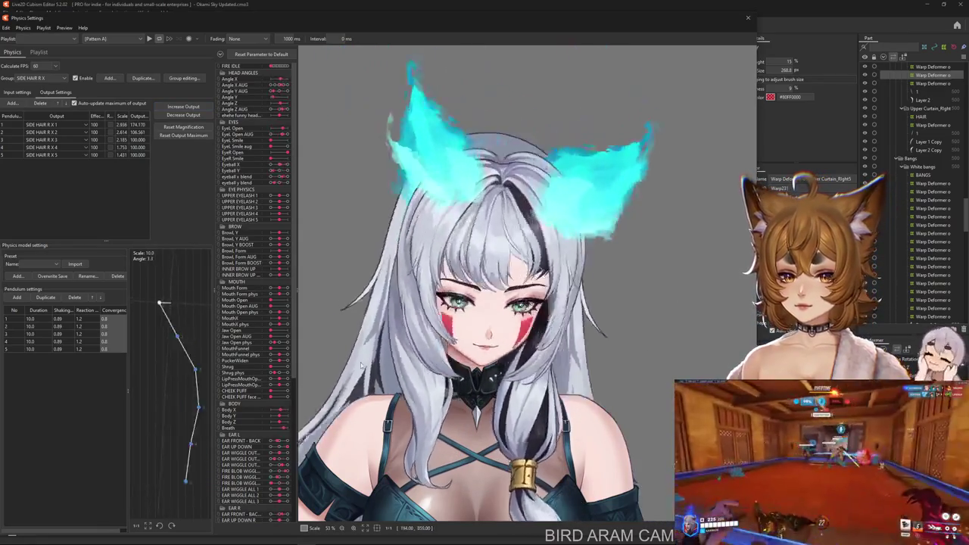
left_click_drag(361, 365, 409, 239)
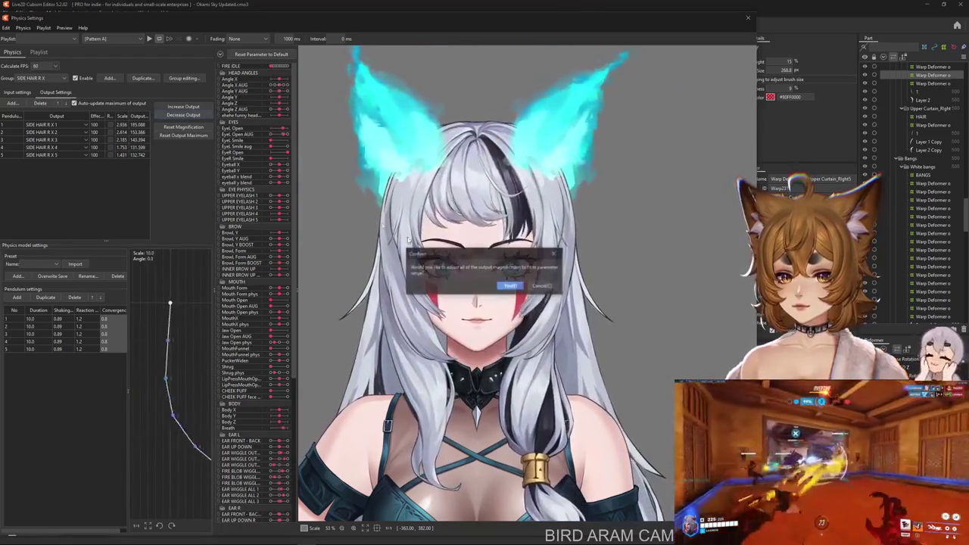
left_click(512, 286)
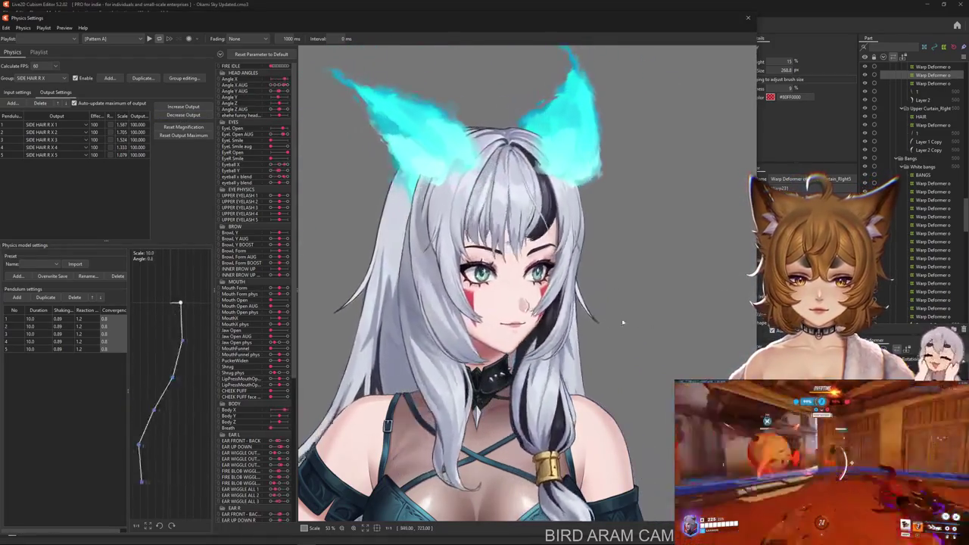
left_click(25, 91)
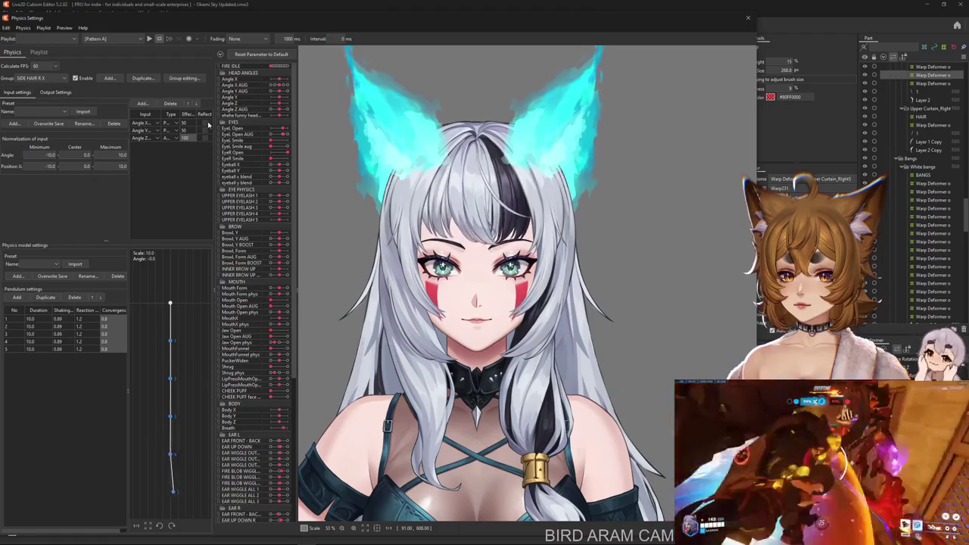
left_click(204, 123)
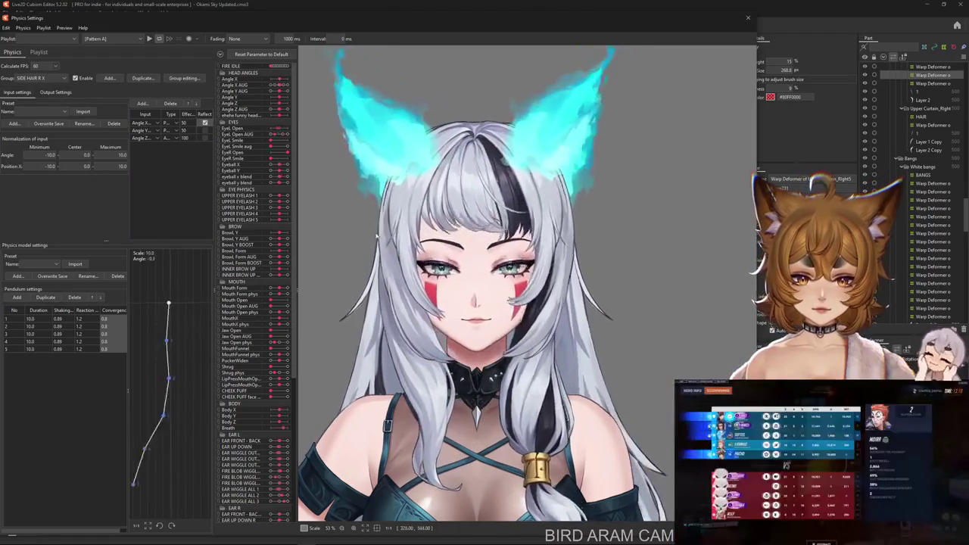
Reapply shaking 0.89 and reaction 1.2 to all six pendulum points via the column headers.
left_click(37, 91)
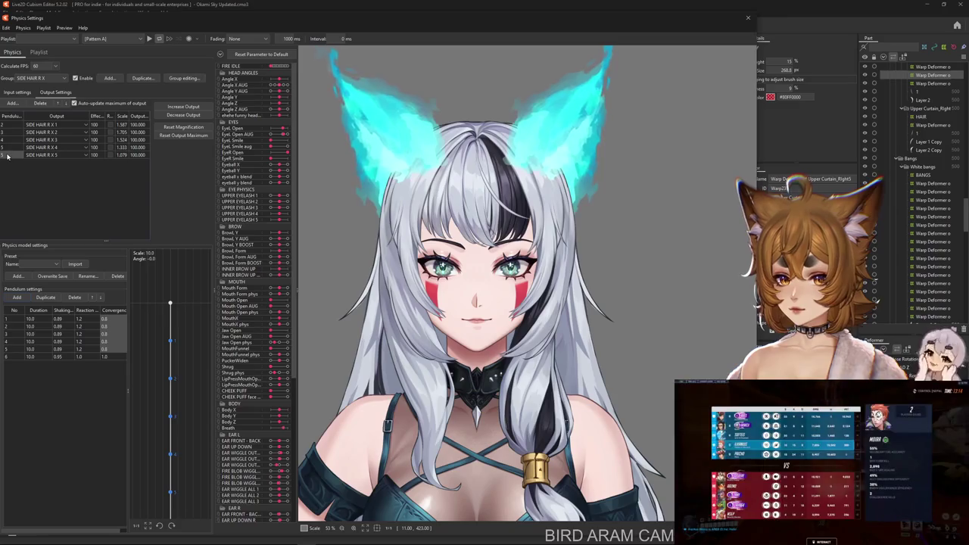
left_click(70, 316)
key("Return")
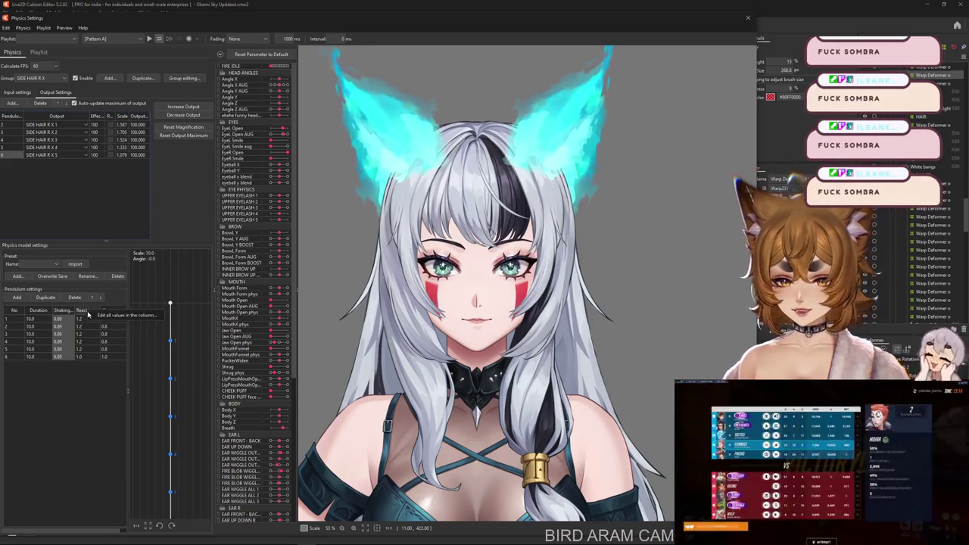
left_click(88, 312)
key("Return")
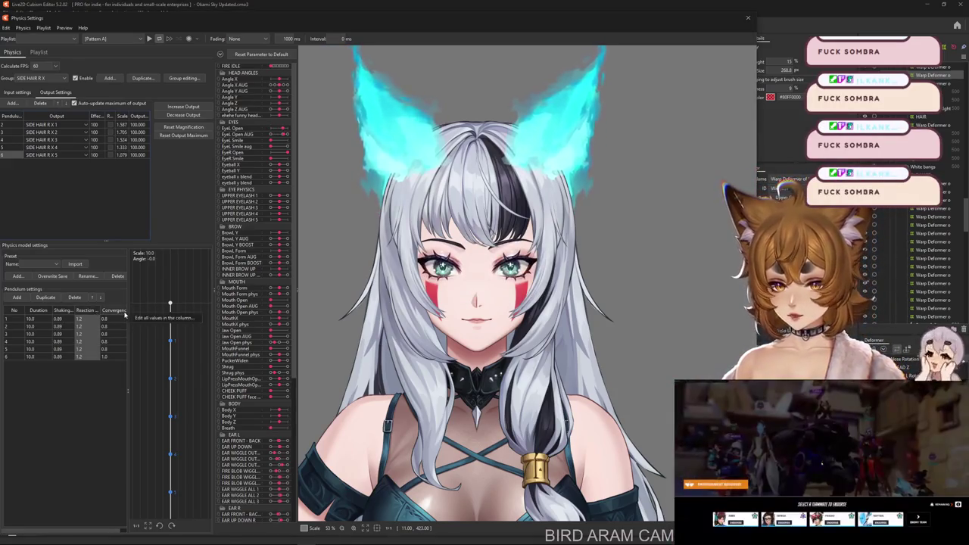
left_click(129, 313)
Confirm convergence 0.8 for every pendulum point.
key("Return")
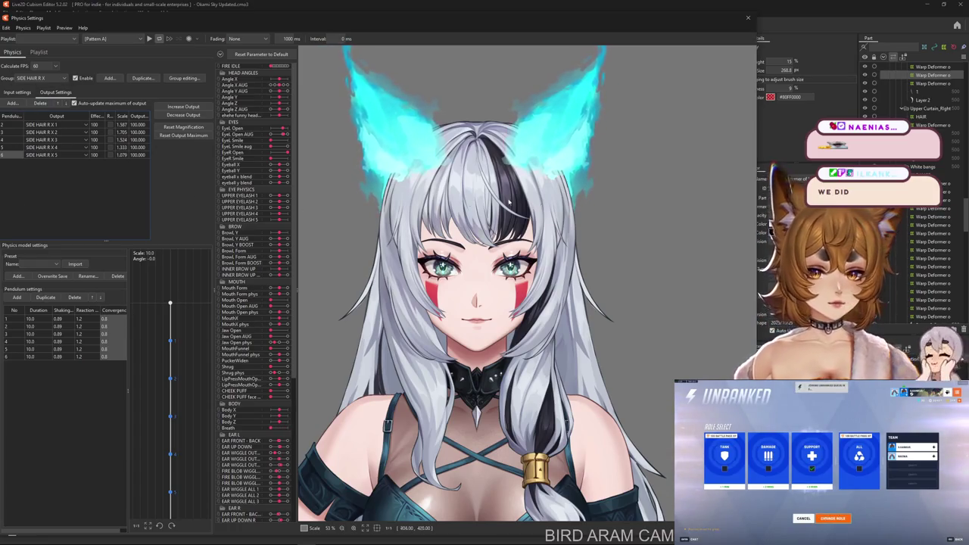
left_click_drag(508, 203, 424, 227)
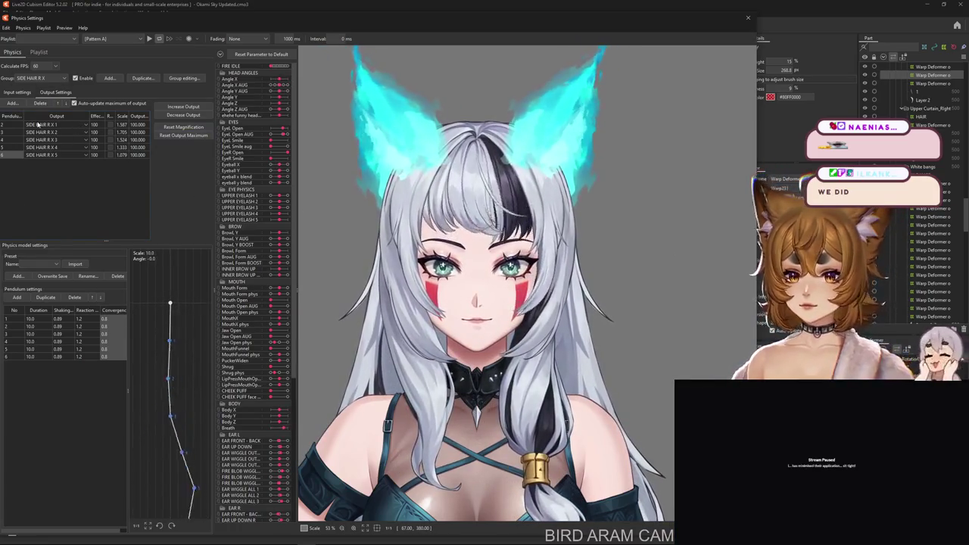
Reverse the third SIDE HAIR R X output and swing the head to check the hair.
left_click(16, 92)
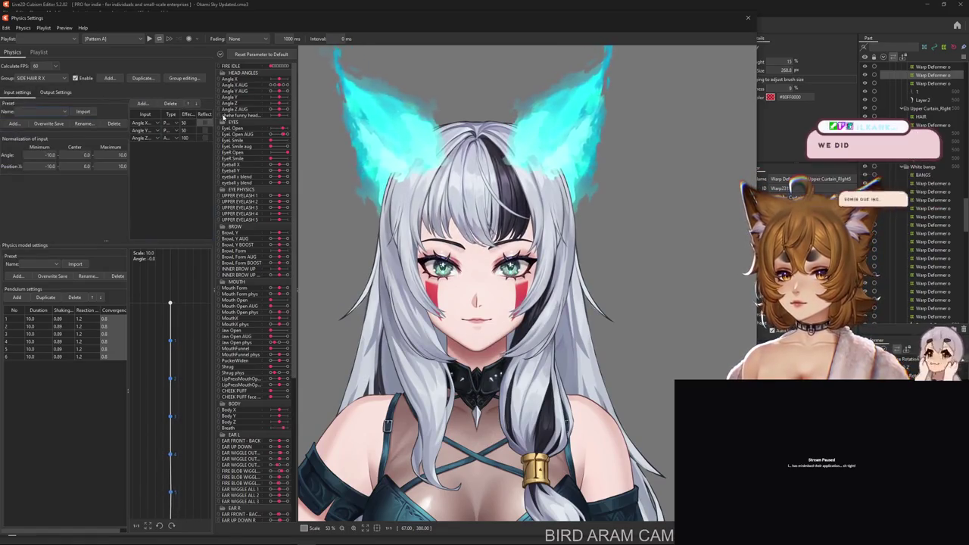
left_click_drag(455, 250, 614, 297)
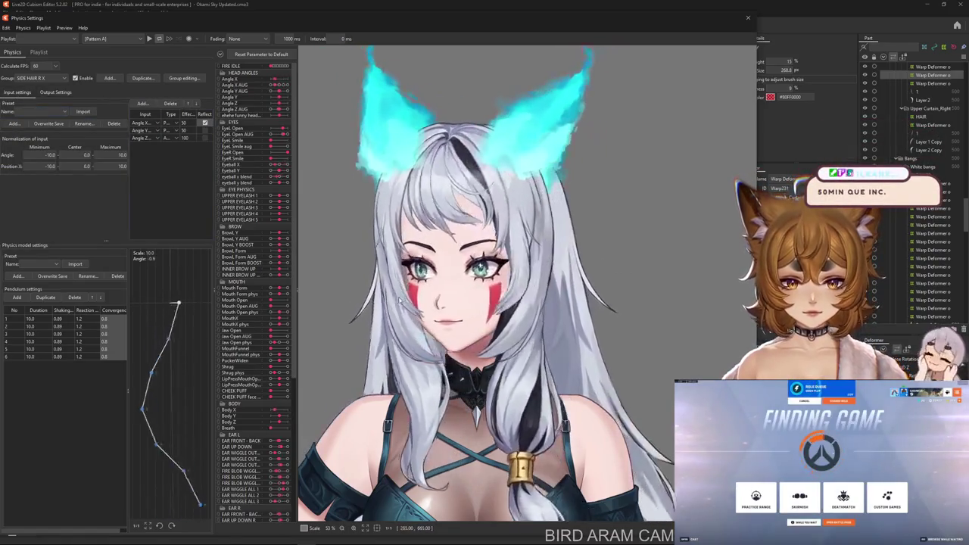
left_click(55, 92)
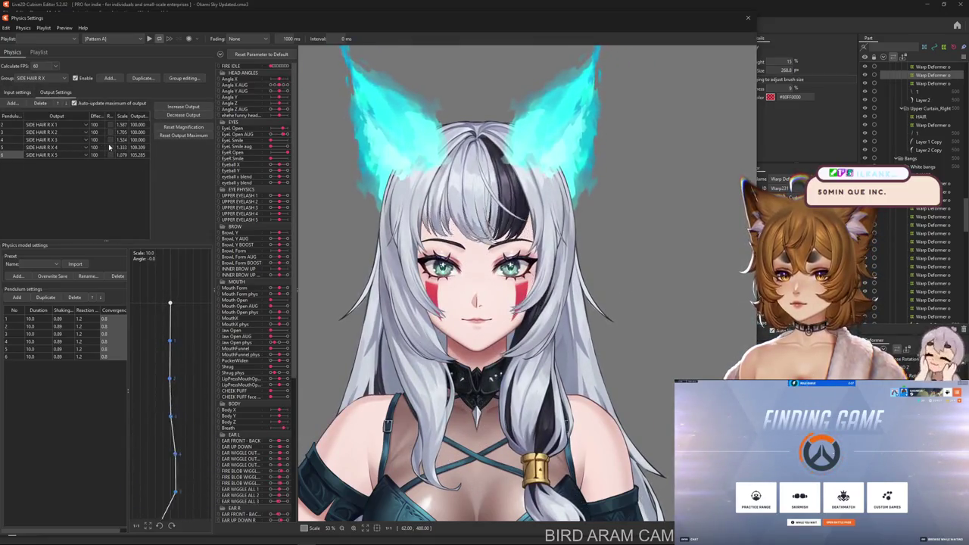
left_click(110, 140)
left_click_drag(469, 250, 680, 295)
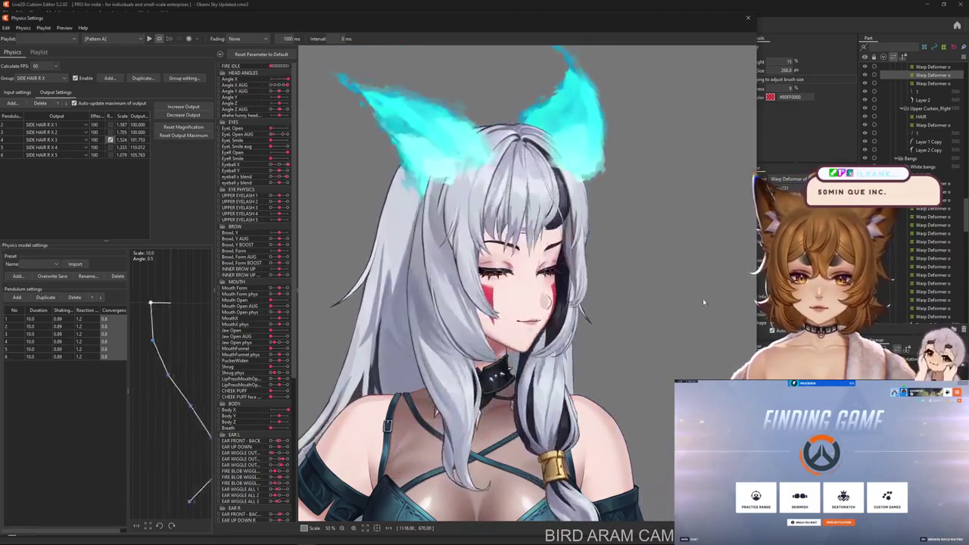
left_click_drag(575, 308, 530, 301)
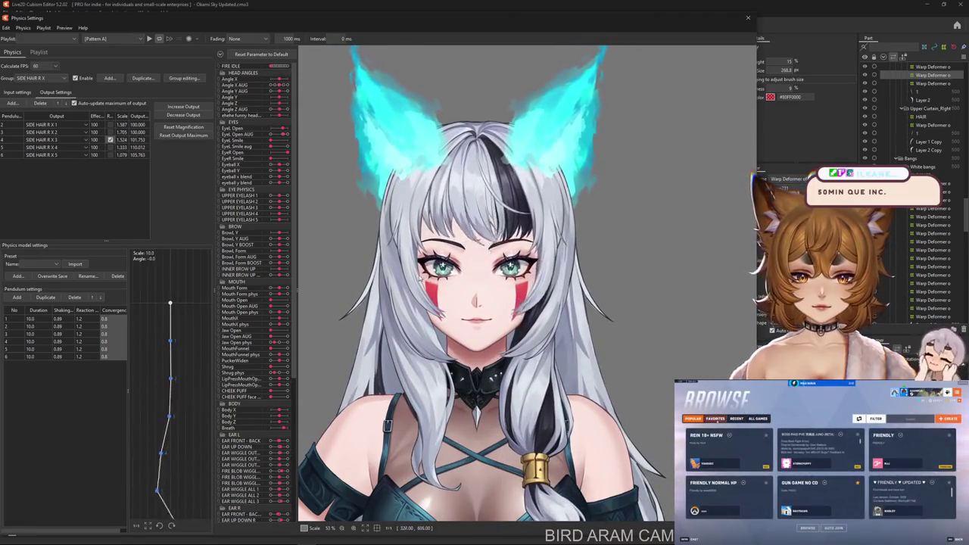
left_click_drag(627, 287, 437, 324)
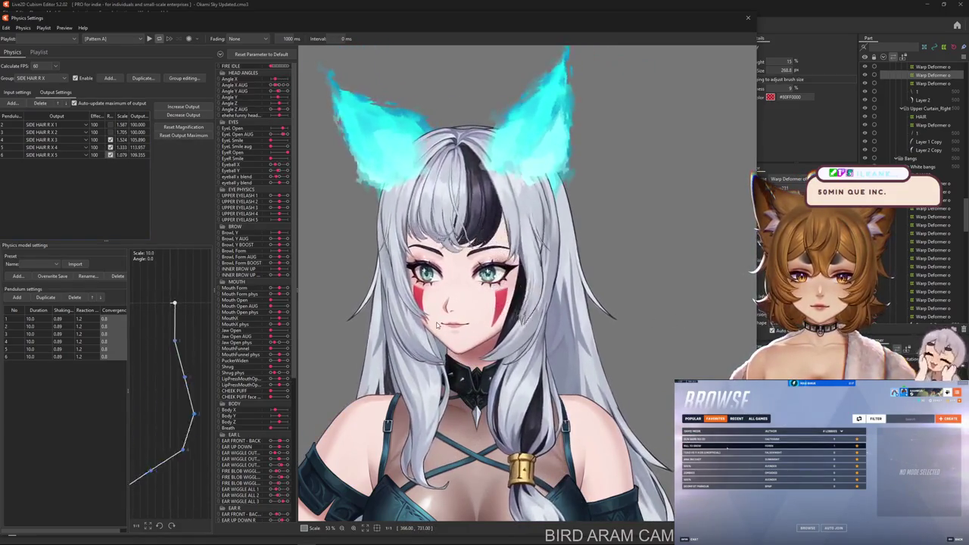
left_click_drag(437, 323, 707, 325)
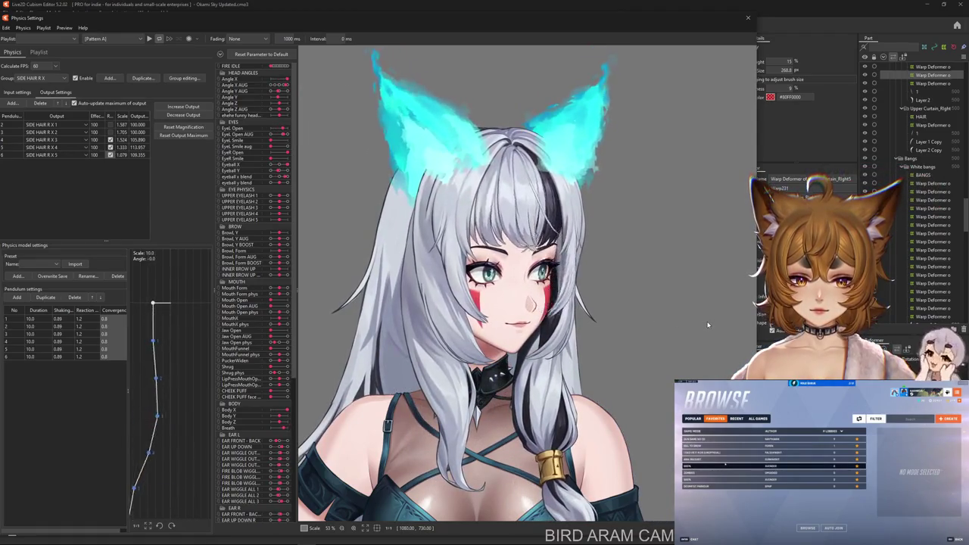
Refit output magnifications, review the input settings, then request Reset Output Maximum again.
left_click(183, 126)
left_click(511, 286)
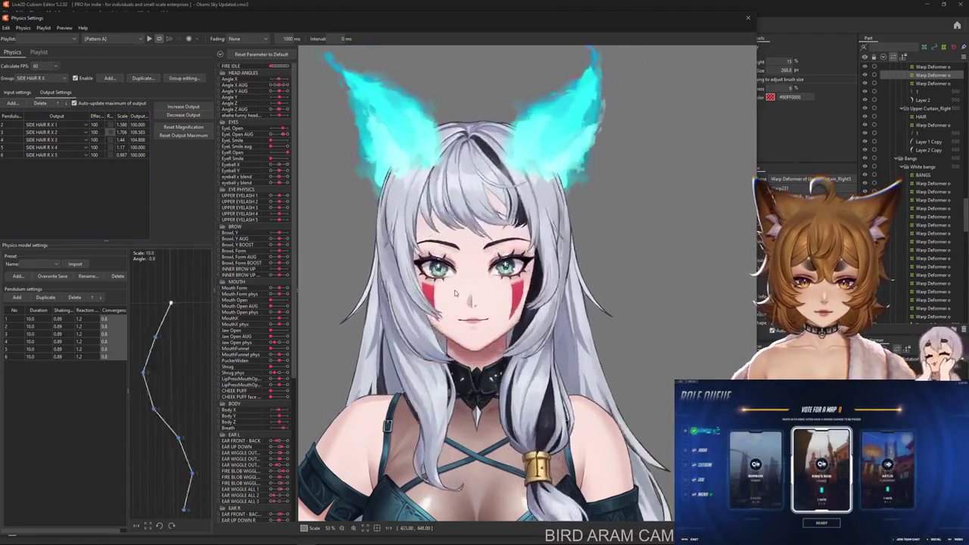
left_click(17, 92)
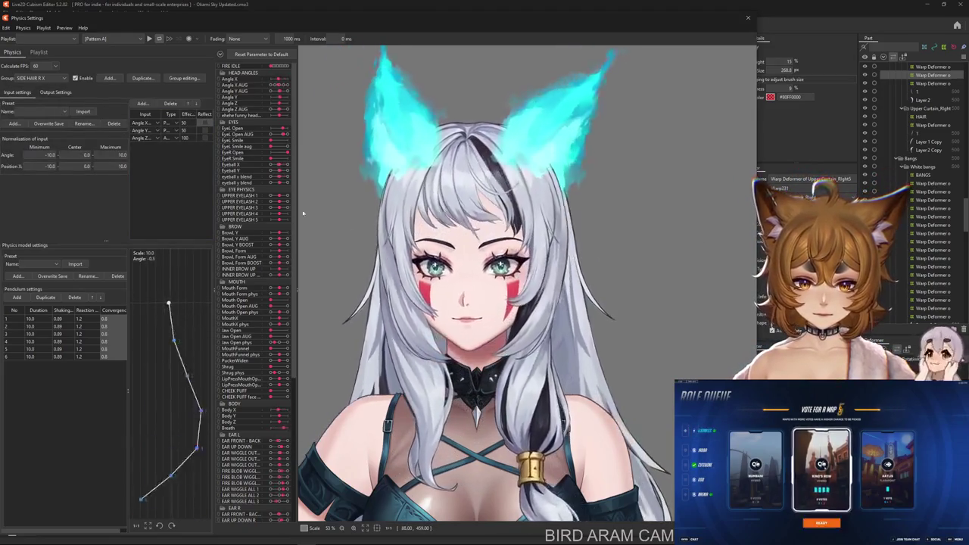
left_click(55, 92)
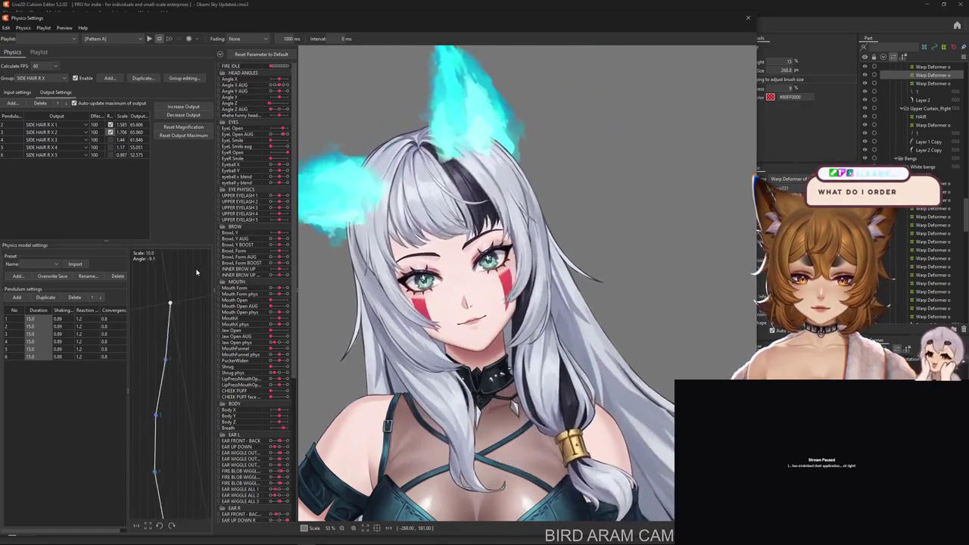
left_click(17, 92)
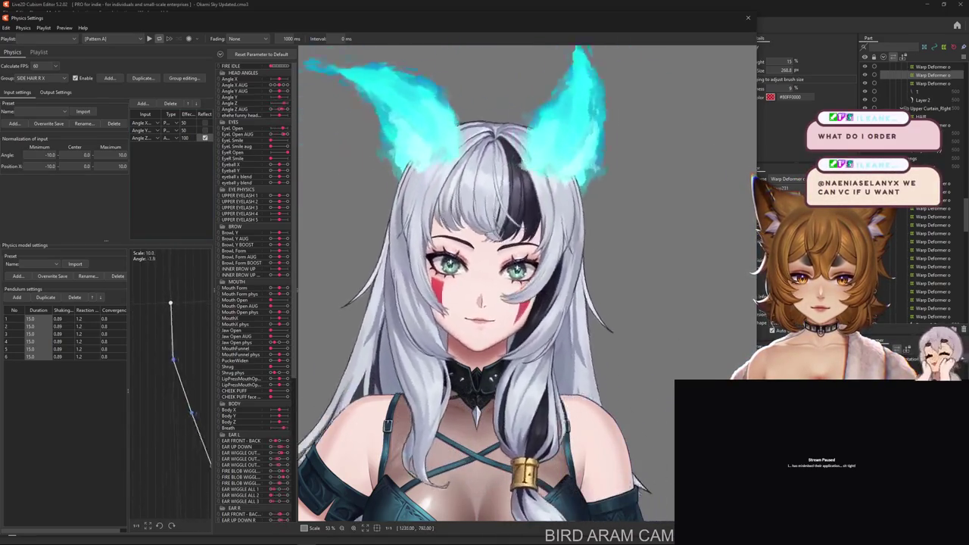
left_click(55, 91)
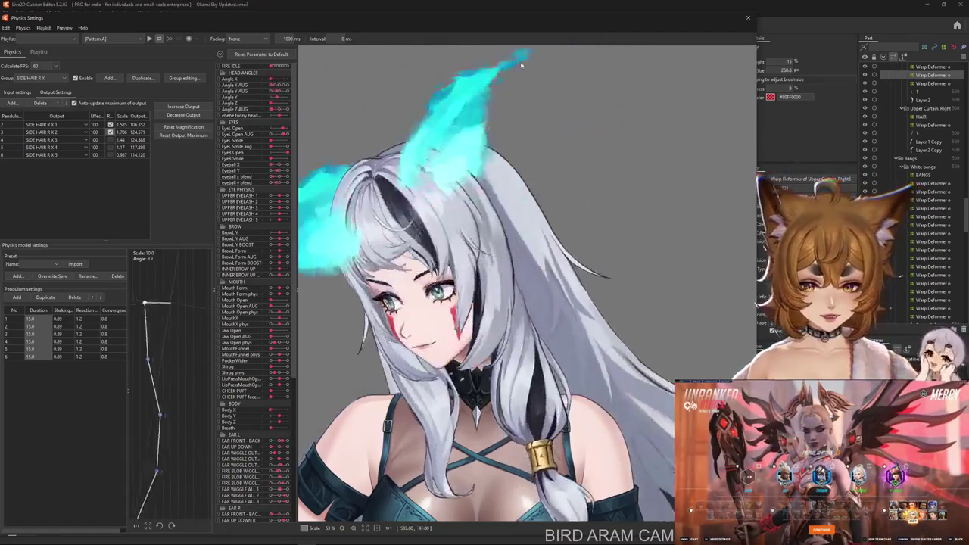
left_click(184, 126)
Fit all outputs to 100.000 and swing the preview head to test the hair.
left_click(509, 286)
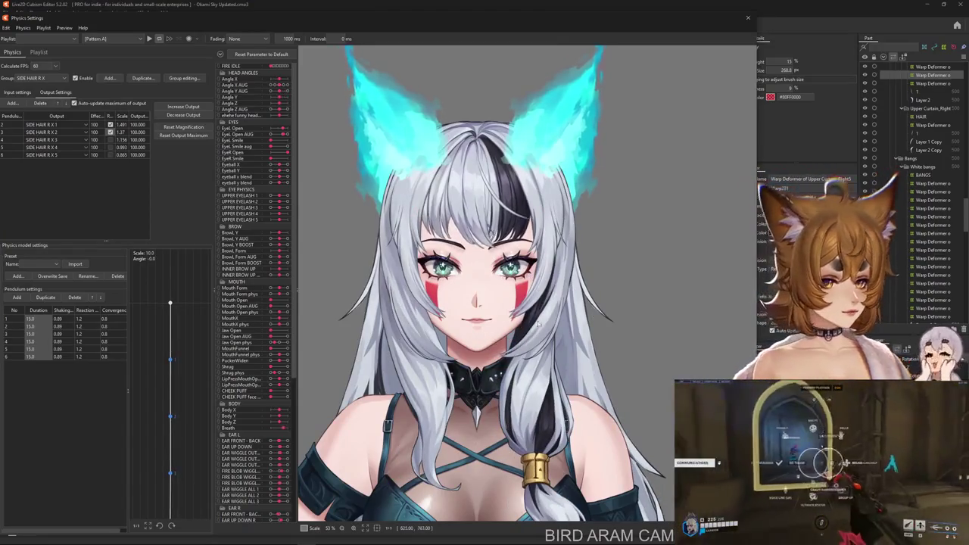
left_click_drag(501, 462, 682, 275)
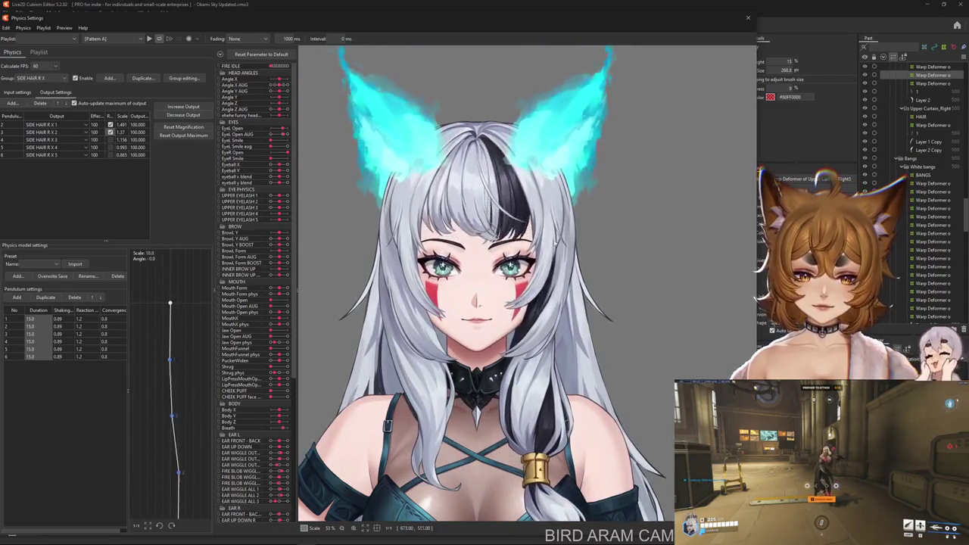
mouse_move(564, 222)
left_mouse_down()
mouse_move(521, 222)
mouse_move(511, 196)
mouse_move(689, 345)
mouse_move(209, 327)
left_mouse_up()
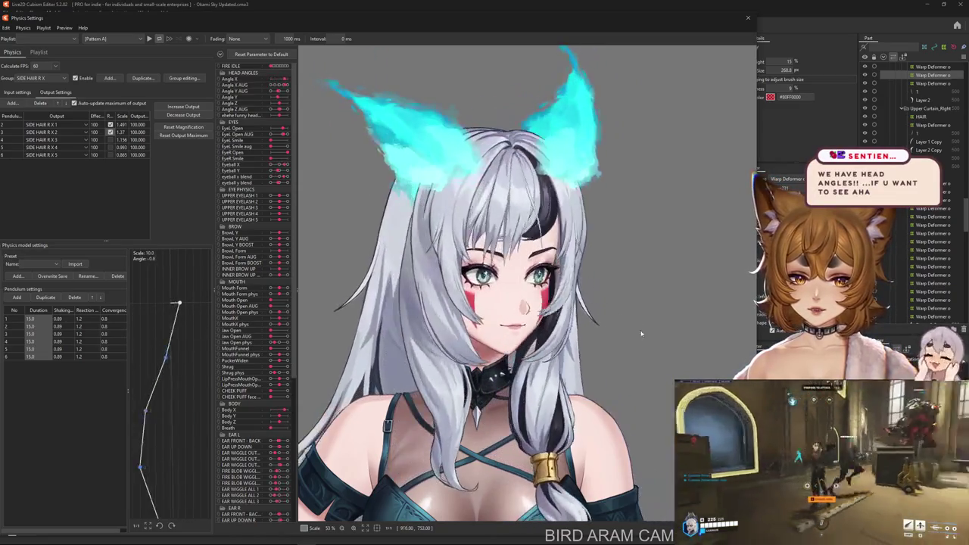
mouse_move(209, 327)
left_mouse_down()
mouse_move(607, 325)
mouse_move(523, 294)
mouse_move(713, 341)
left_mouse_up()
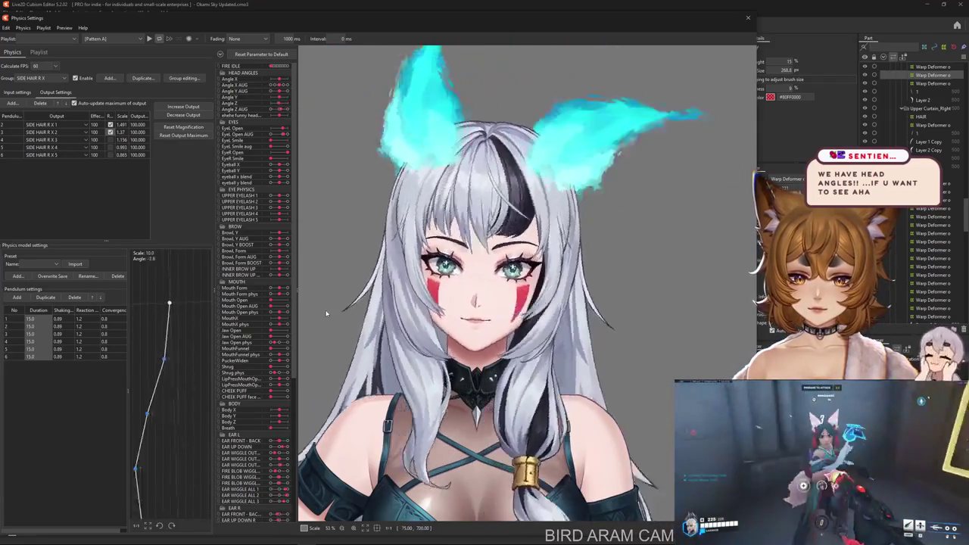
Reflect the Angle Y input and test the swing before returning to Output Settings.
left_click(34, 91)
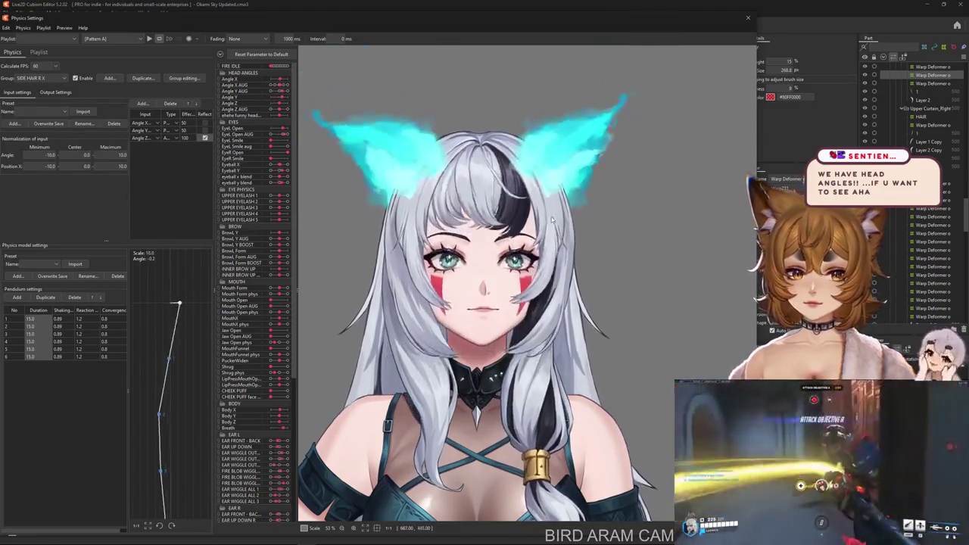
left_click(204, 130)
left_click_drag(454, 303, 514, 397)
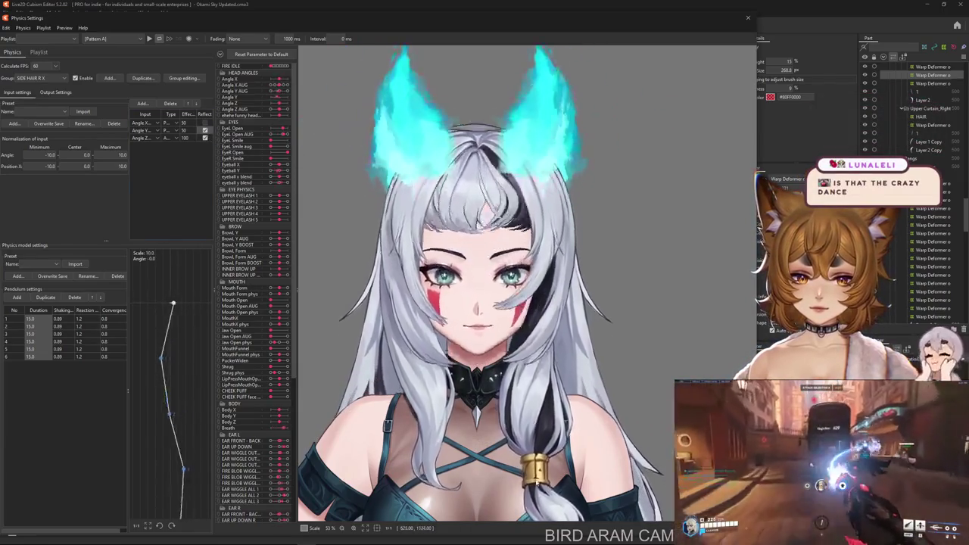
scroll(459, 328, "down", 5)
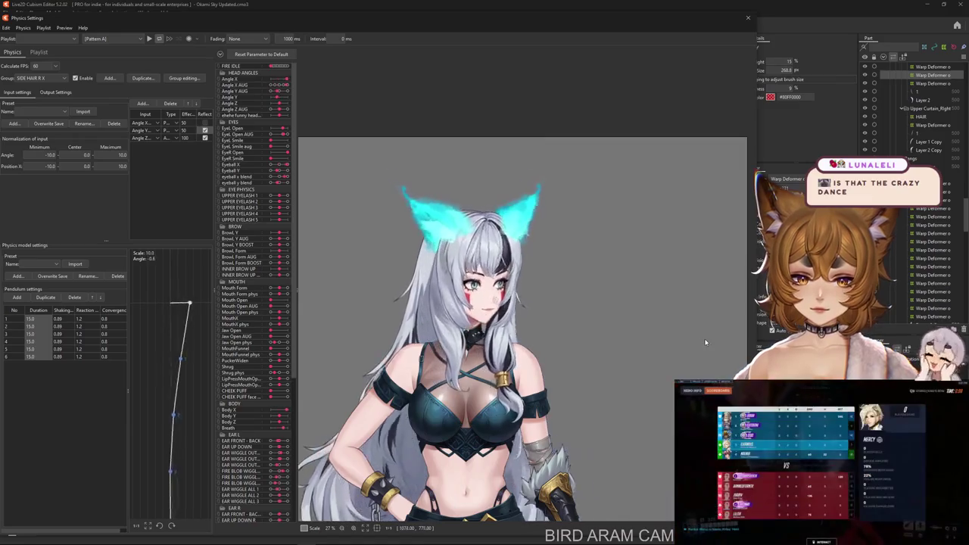
mouse_move(705, 337)
left_mouse_down()
mouse_move(322, 333)
mouse_move(436, 333)
mouse_move(406, 250)
mouse_move(654, 426)
mouse_move(361, 344)
mouse_move(532, 244)
mouse_move(558, 368)
left_mouse_up()
scroll(406, 250, "up", 3)
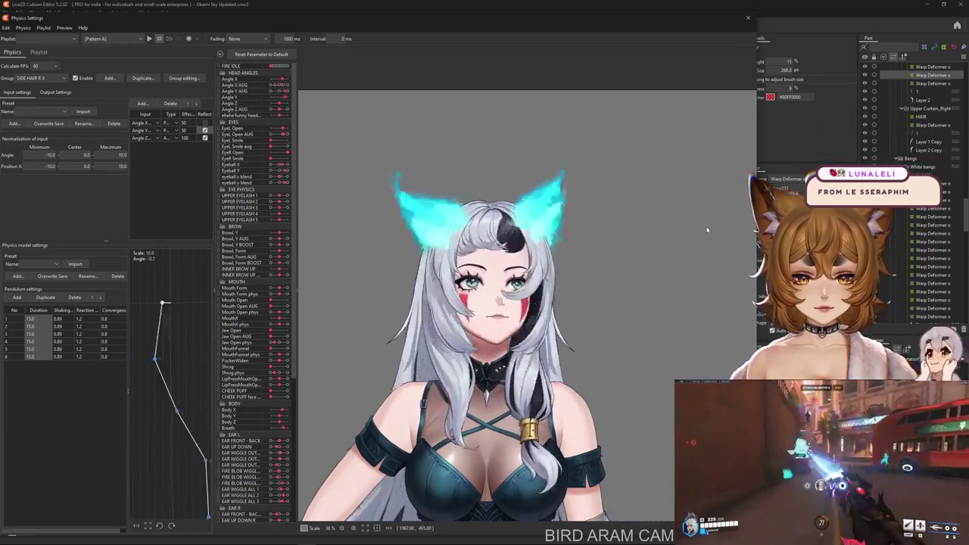
mouse_move(558, 369)
left_mouse_down()
mouse_move(531, 237)
mouse_move(679, 343)
left_mouse_up()
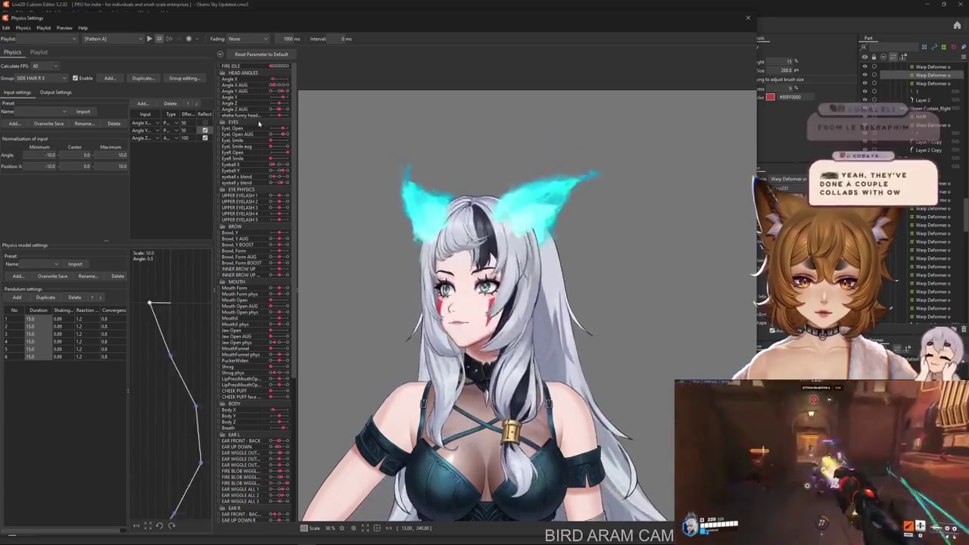
left_click(55, 91)
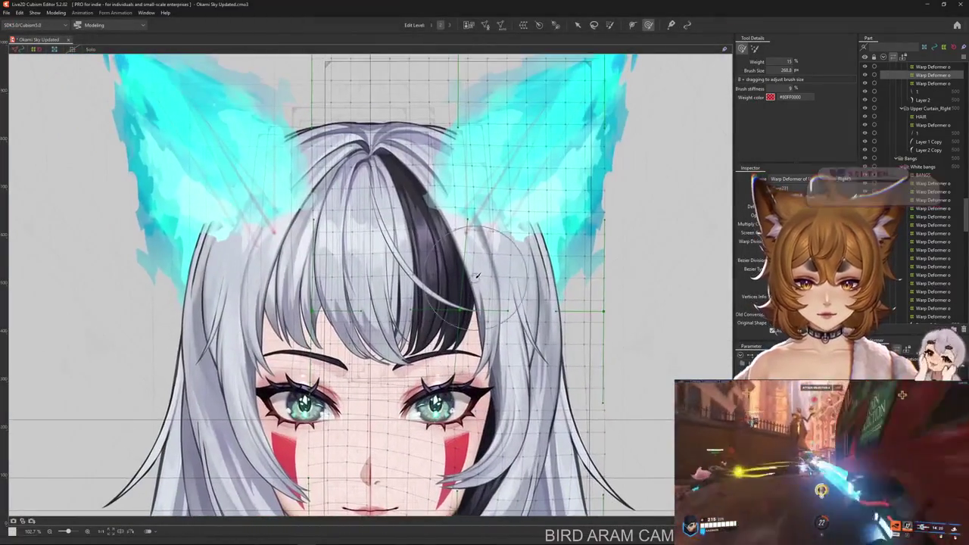
Select the thin right hair strand mesh 1 from the overlapping art meshes.
scroll(487, 320, "up", 5)
right_click(492, 318)
left_click(518, 309)
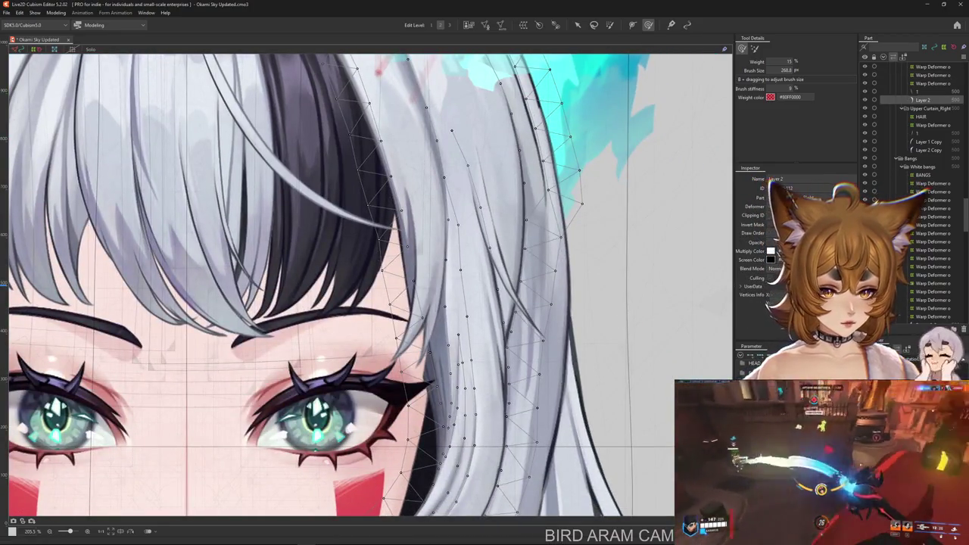
left_click(509, 299)
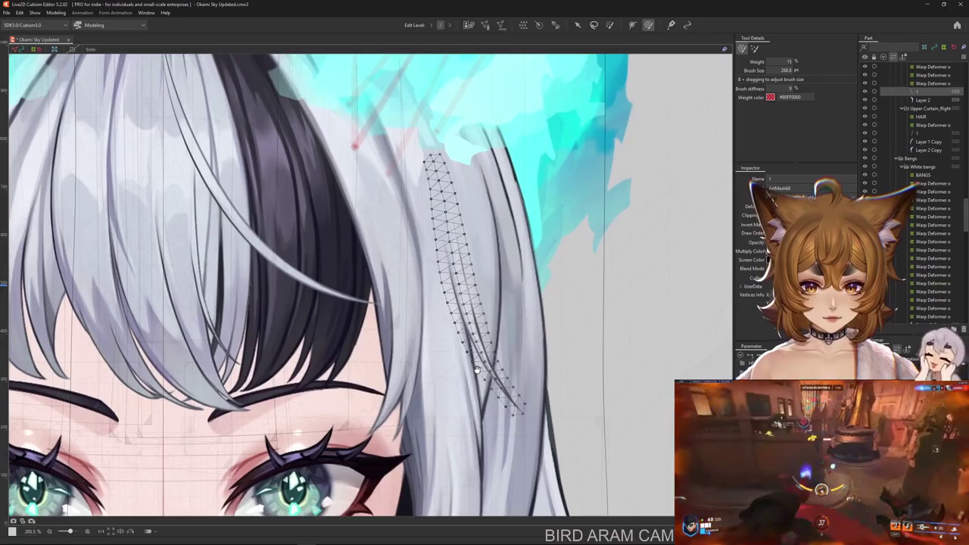
left_click(486, 25)
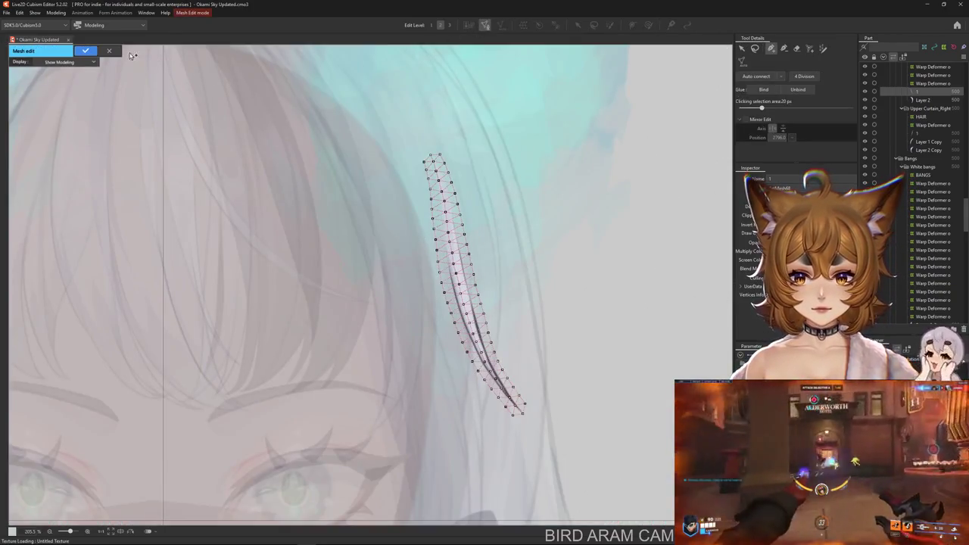
left_click(109, 51)
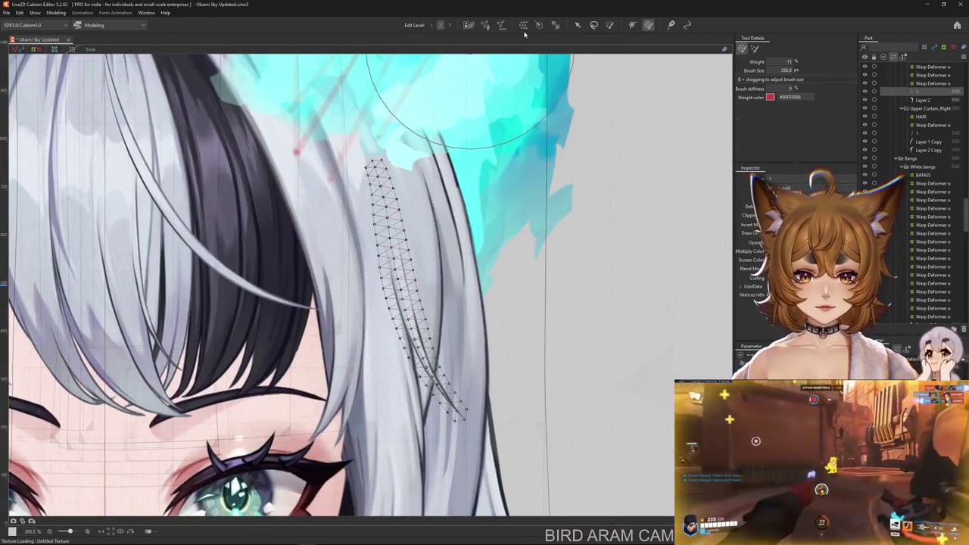
Wrap strand 1 in a new warp deformer, 1(Part31) Warp, and shift its bottom into shape.
left_click(952, 194)
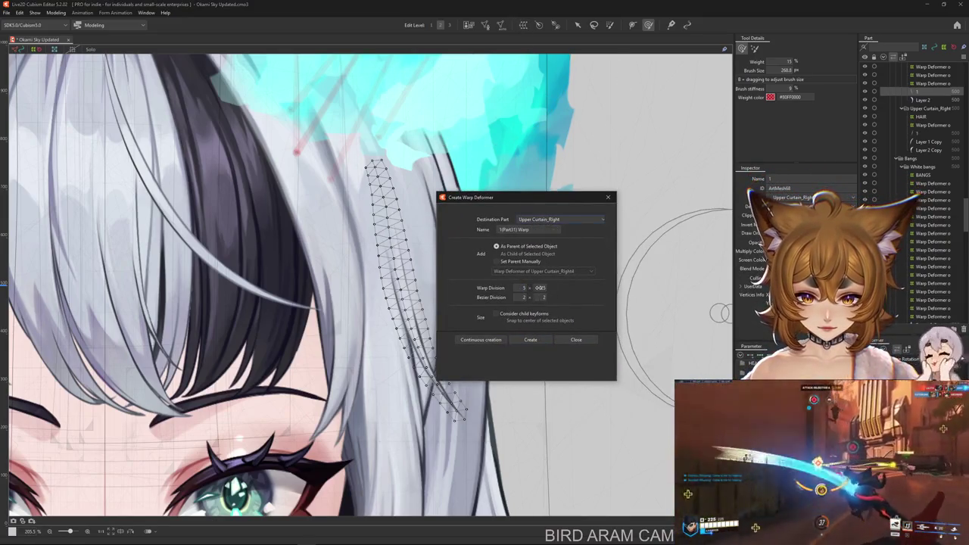
type("15")
left_click(531, 341)
scroll(530, 340, "down", 2)
scroll(537, 340, "down", 2)
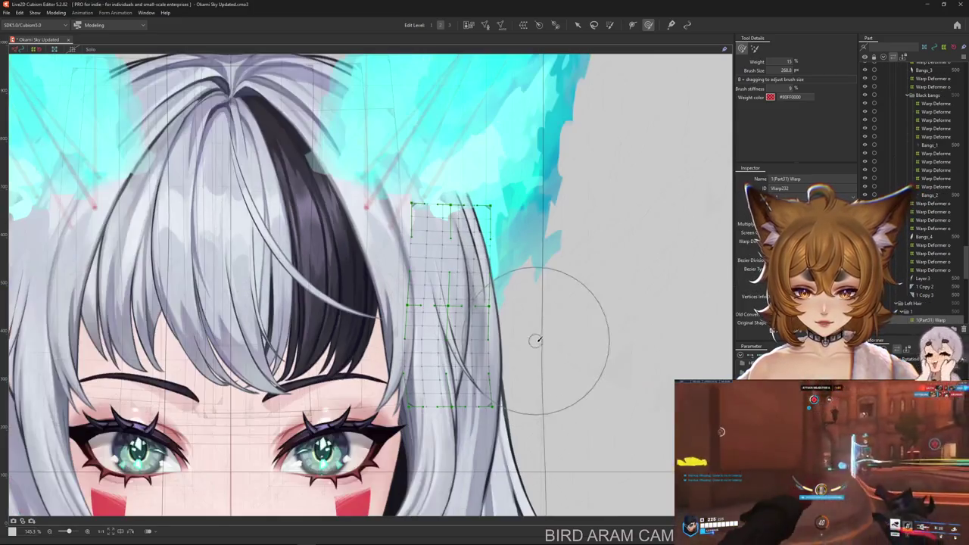
left_click_drag(469, 378, 83, 129)
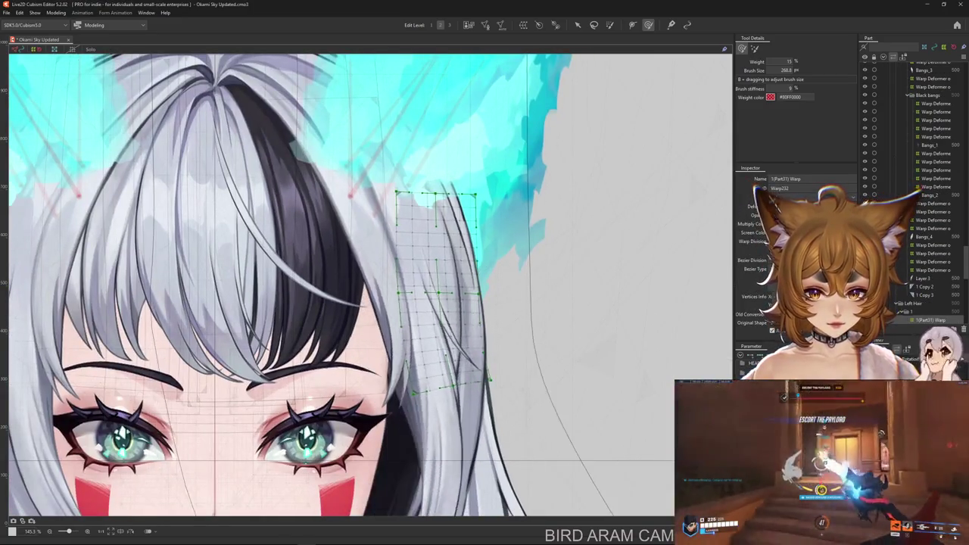
left_click_drag(439, 364, 318, 341)
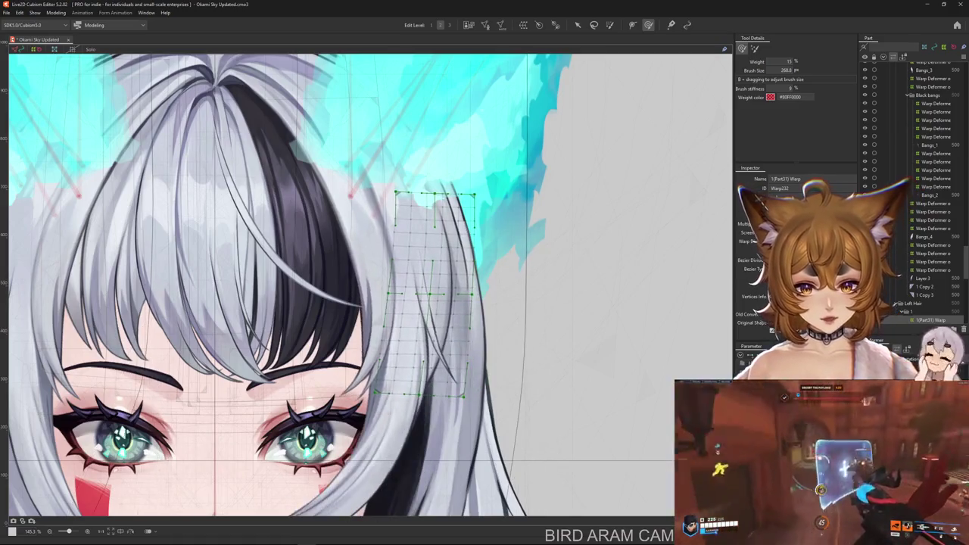
left_click_drag(648, 443, 636, 372)
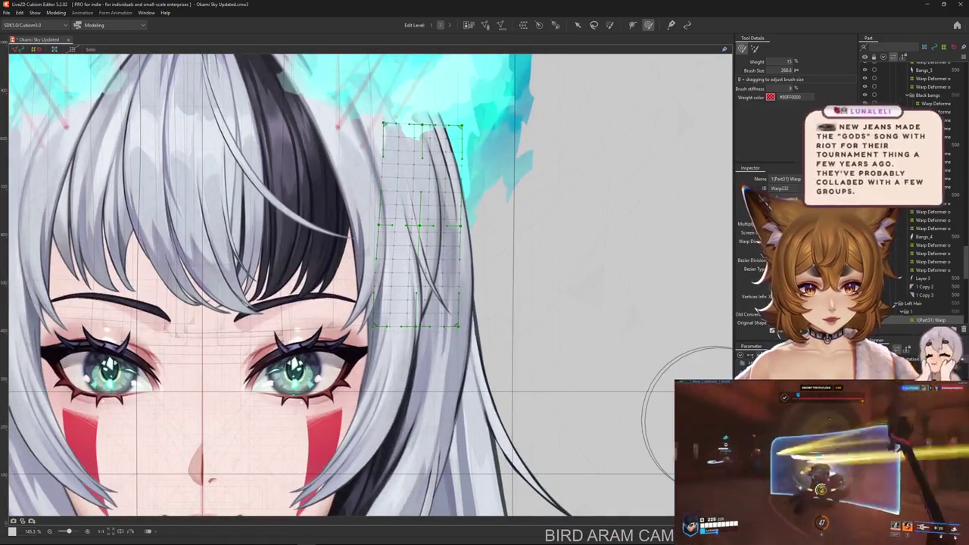
left_click_drag(454, 318, 583, 500)
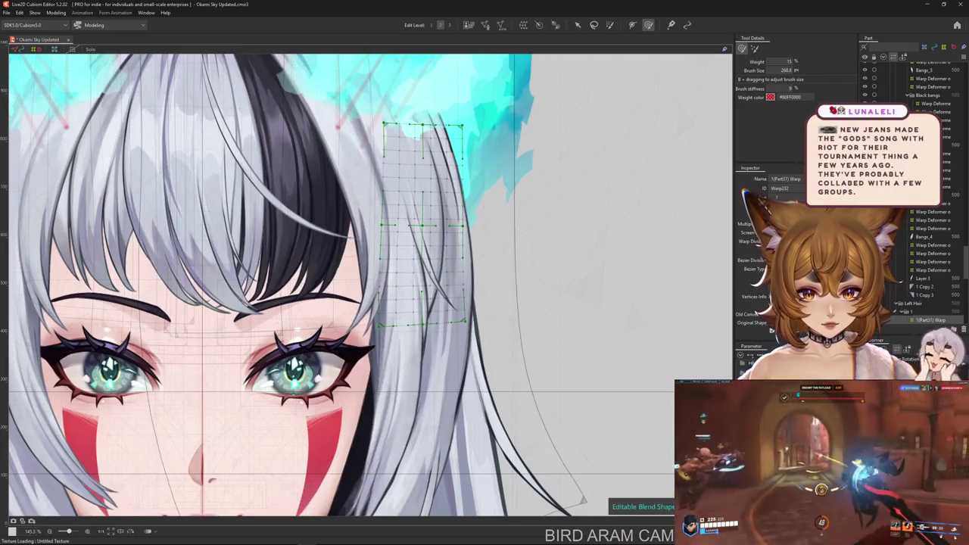
Return to the Arrow tool, recentre on the warp grid and start a temporary deform.
left_click(577, 25)
left_click_drag(527, 208, 527, 271)
left_click(478, 360)
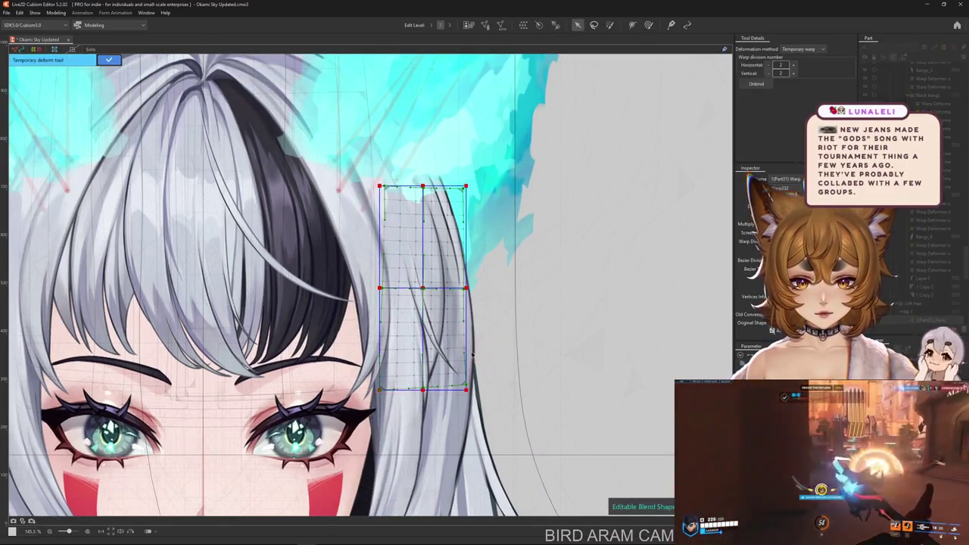
Curl the strand's tip with a confirmed temporary path bend on the warp grid.
left_click(807, 49)
left_click(802, 100)
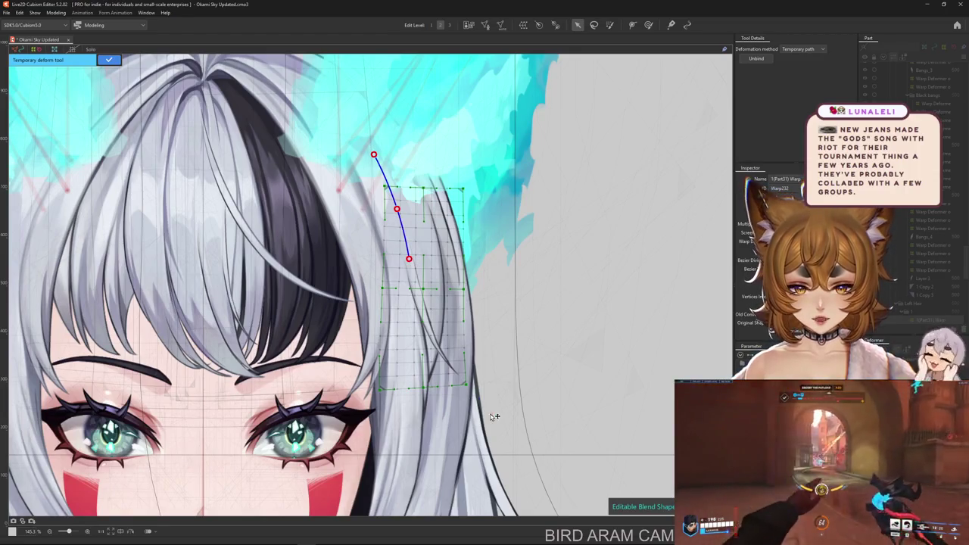
left_click_drag(493, 417, 534, 371)
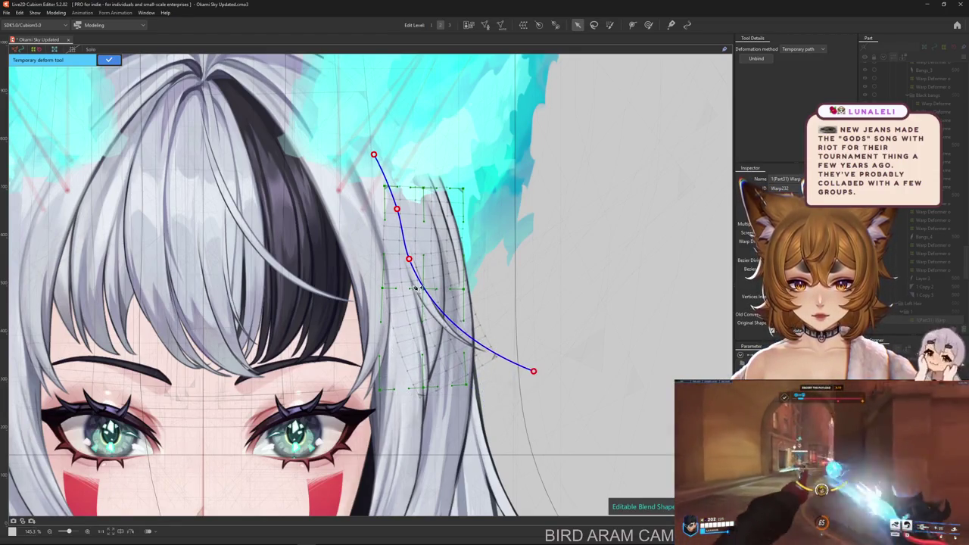
left_click_drag(424, 285, 424, 285)
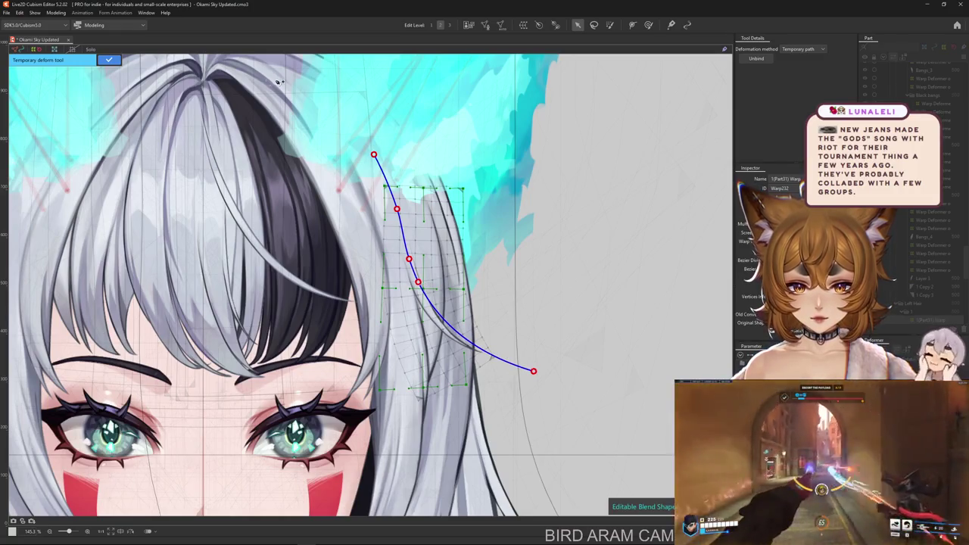
left_click(114, 60)
left_click(648, 24)
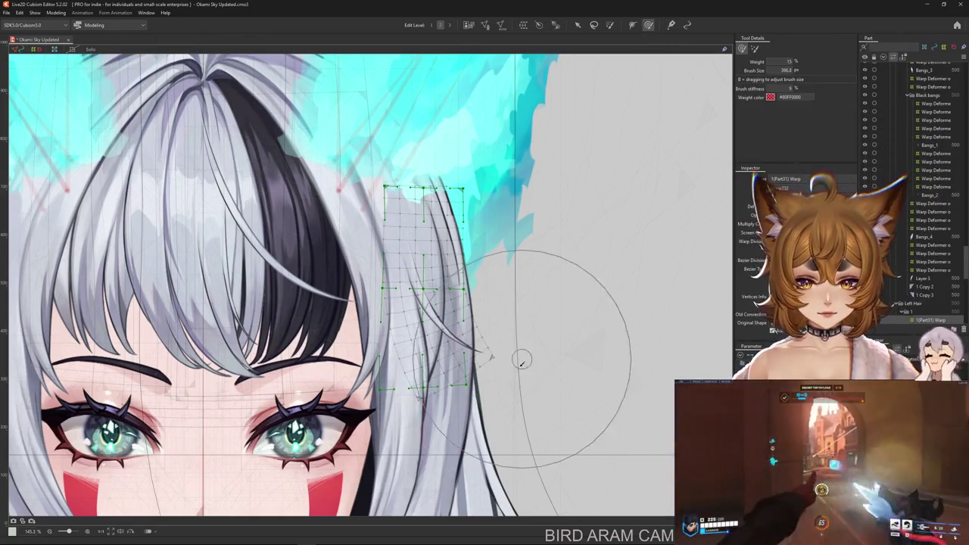
Shrink the deform brush to about 390 and, with the mesh hidden, bend the strand tips outward.
mouse_move(569, 375)
left_mouse_down()
mouse_move(592, 378)
mouse_move(590, 342)
left_mouse_up()
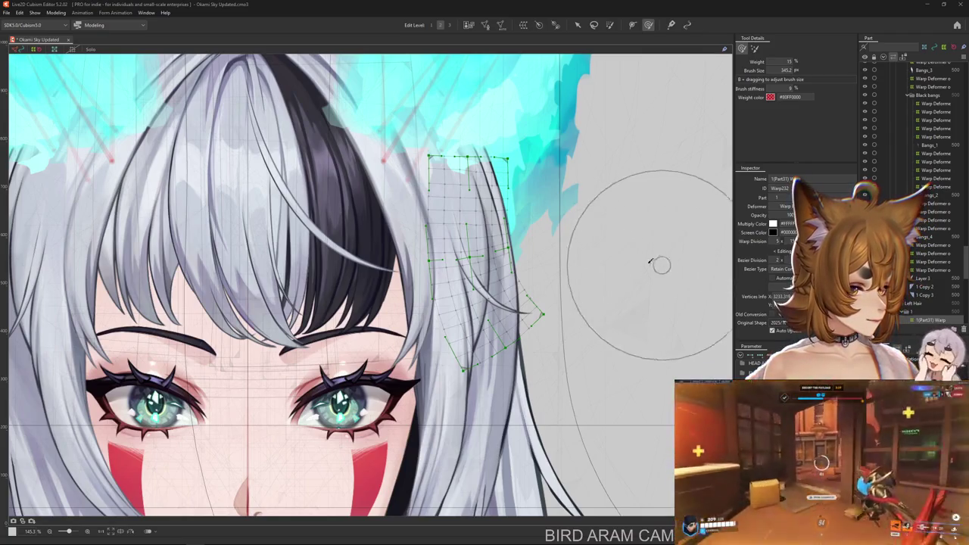
scroll(621, 266, "down", 3)
scroll(558, 270, "down", 1)
scroll(530, 325, "up", 2)
scroll(606, 363, "up", 3)
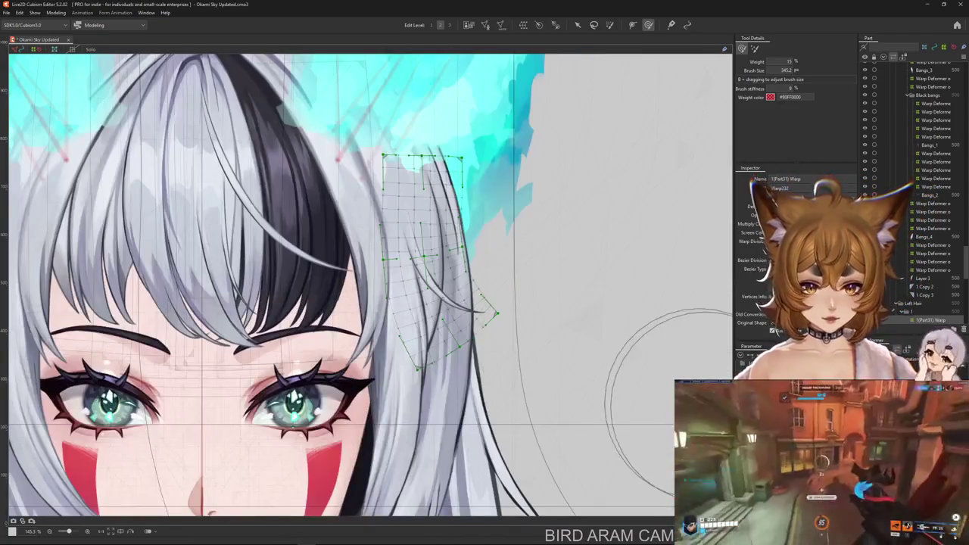
left_click_drag(493, 318, 475, 304)
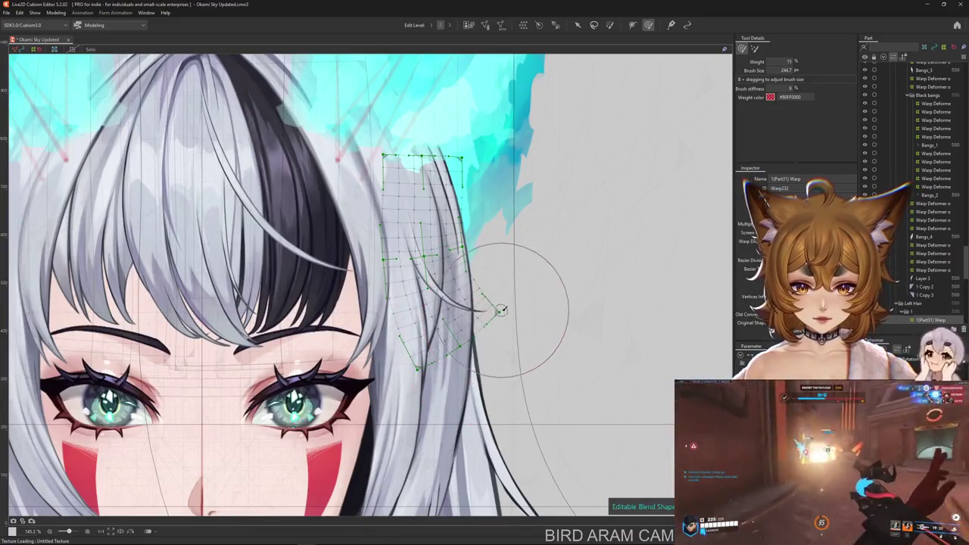
scroll(530, 303, "up", 2)
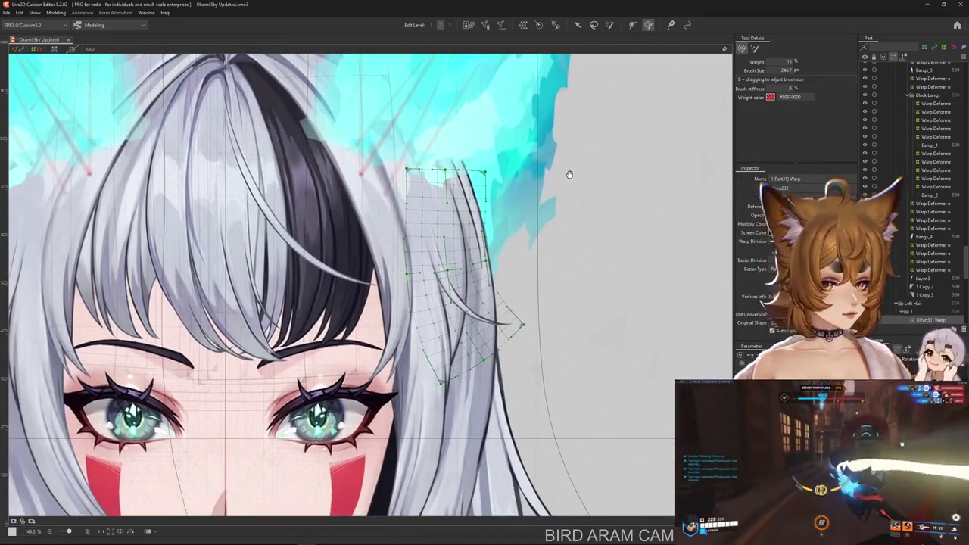
left_click_drag(544, 208, 567, 174)
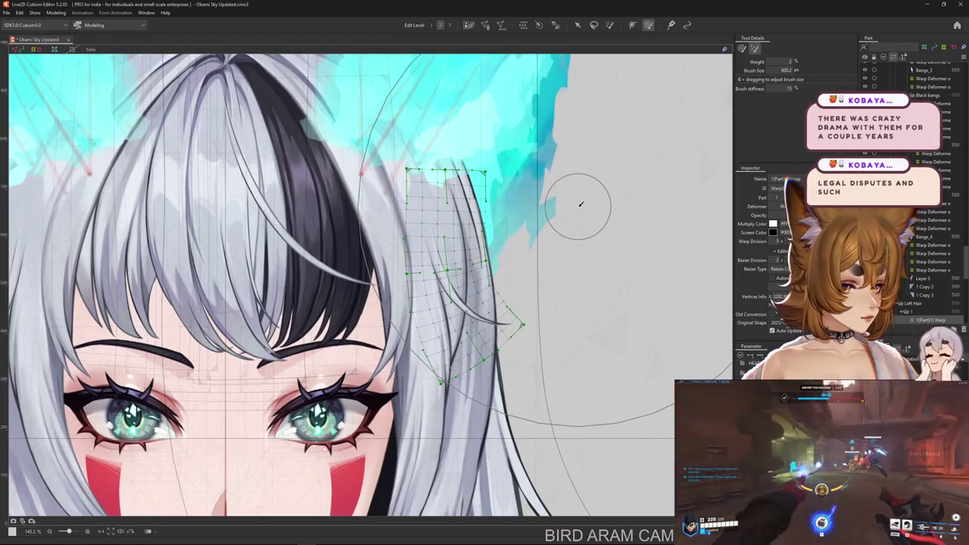
left_click_drag(580, 205, 717, 439)
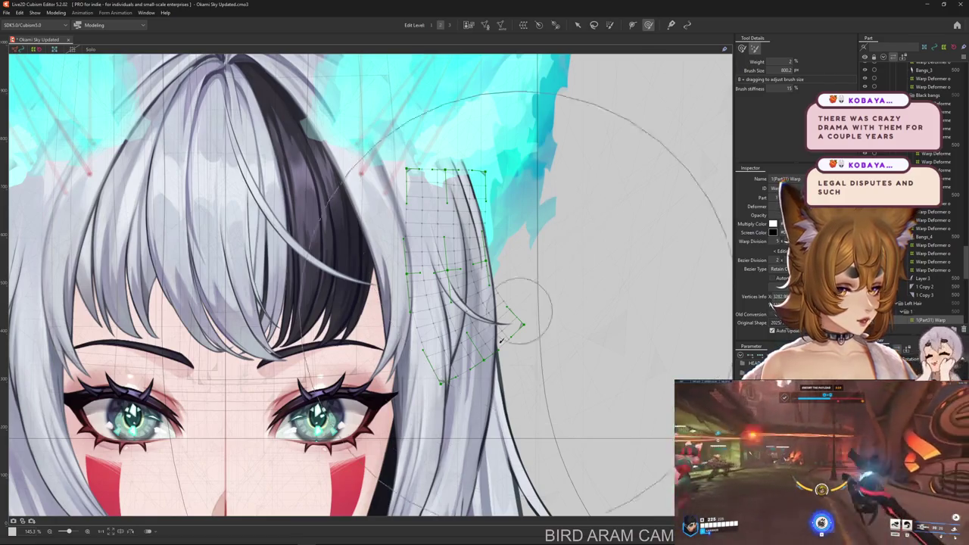
key("ctrl+h")
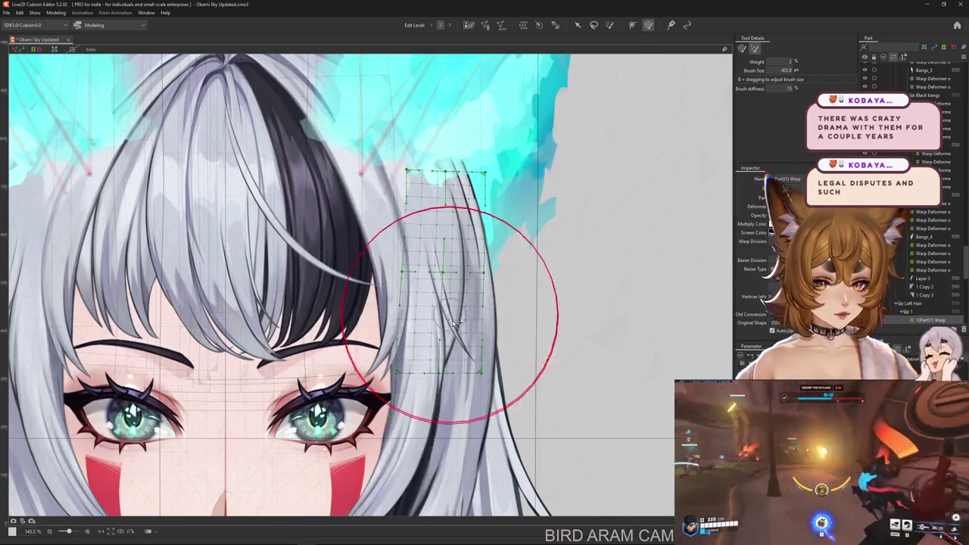
left_click_drag(730, 455, 482, 393)
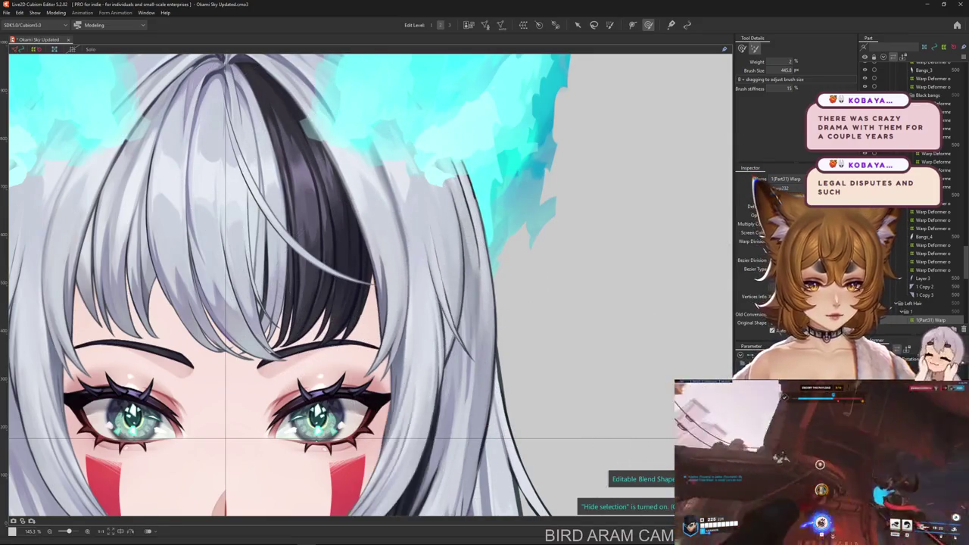
key("ctrl+h")
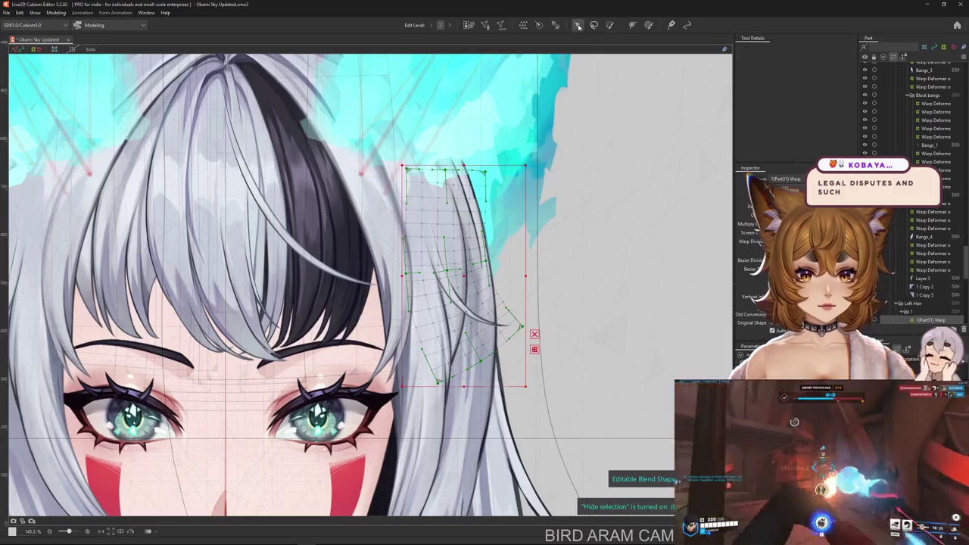
Apply a temporary path bend pulling the warp's lower end toward the face.
key("v")
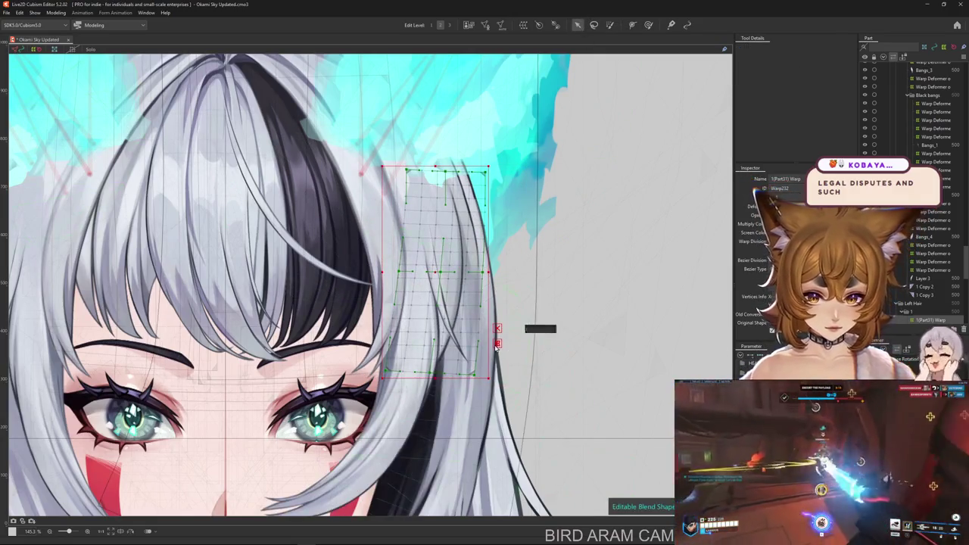
key("q")
left_click(803, 49)
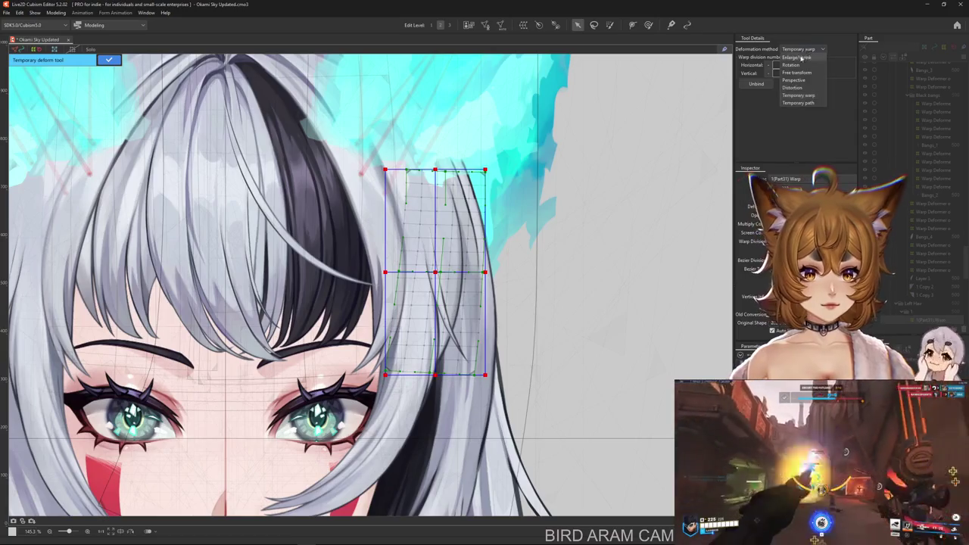
left_click(802, 99)
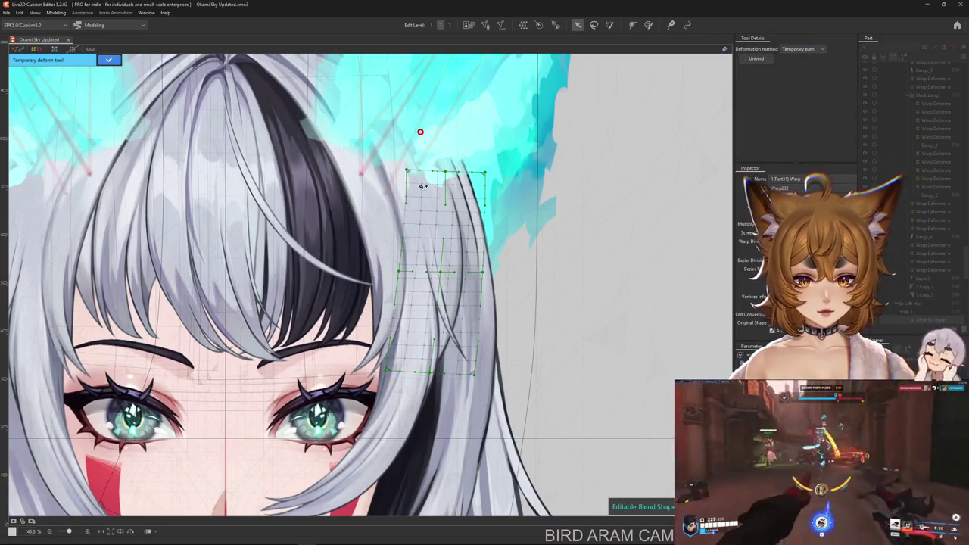
left_click_drag(443, 322, 481, 468)
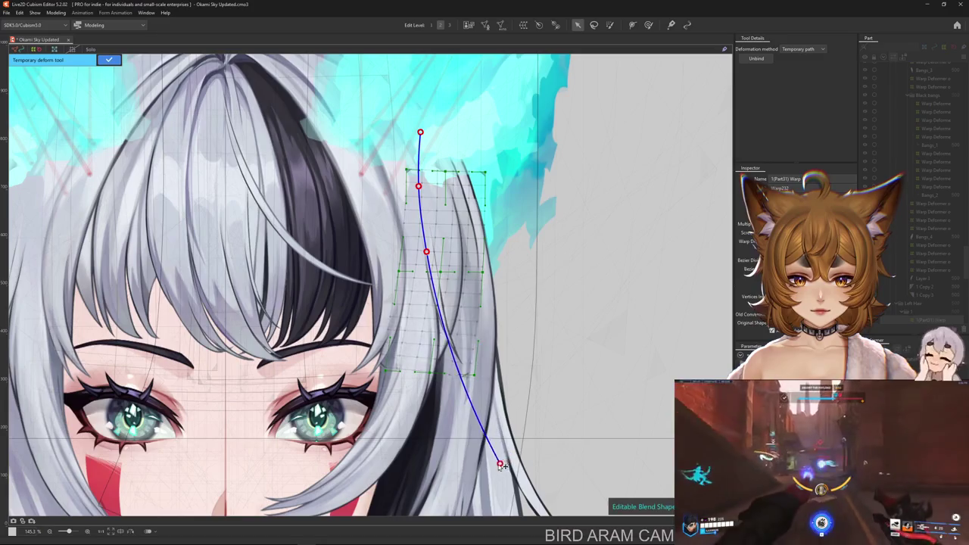
left_click_drag(482, 468, 429, 478)
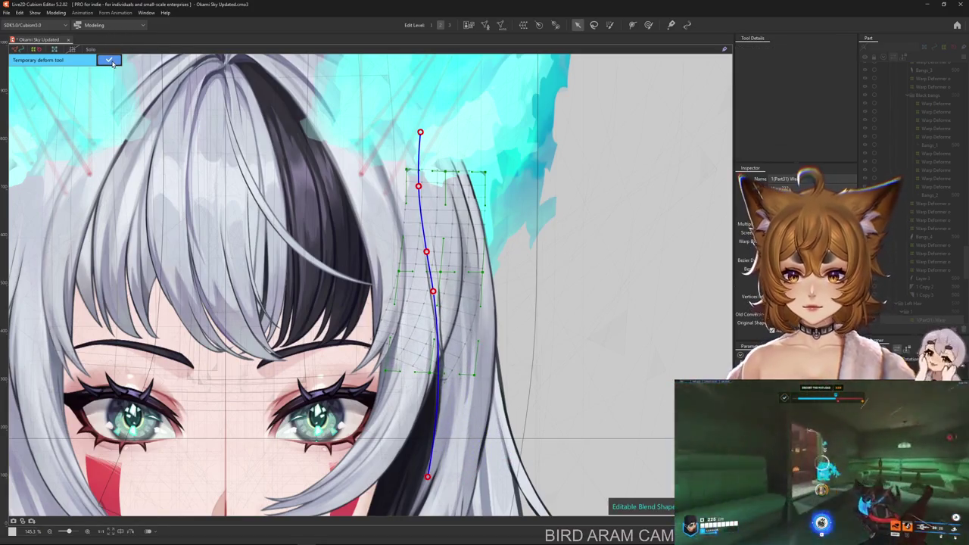
left_click(109, 59)
left_click(648, 24)
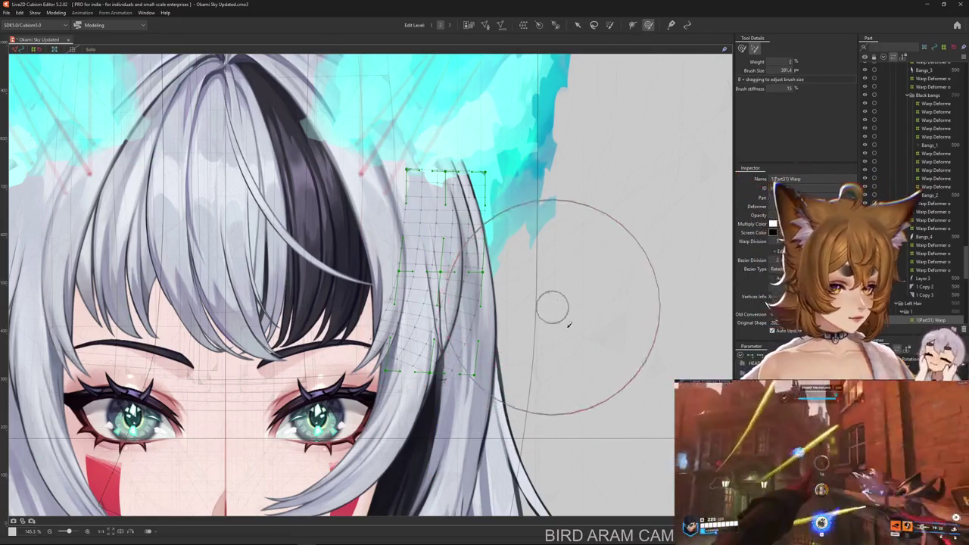
Undo the path bend, restoring the warp's rectangular grid.
key("ctrl+z")
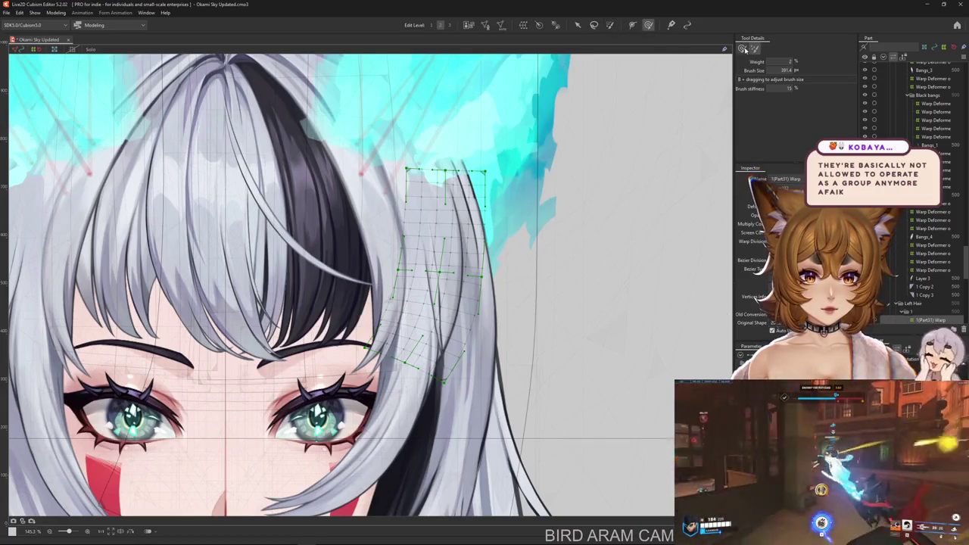
key("ctrl+z")
right_click(509, 113)
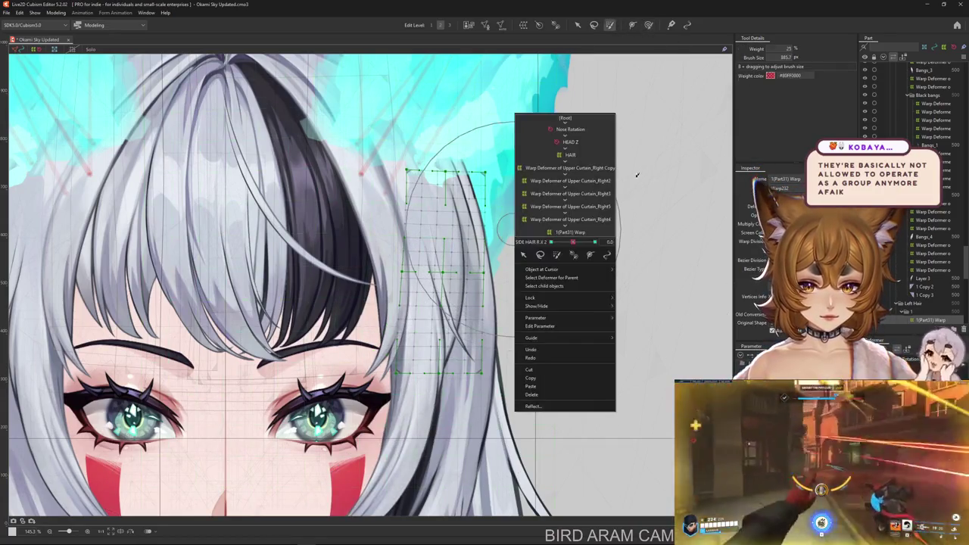
left_click(689, 195)
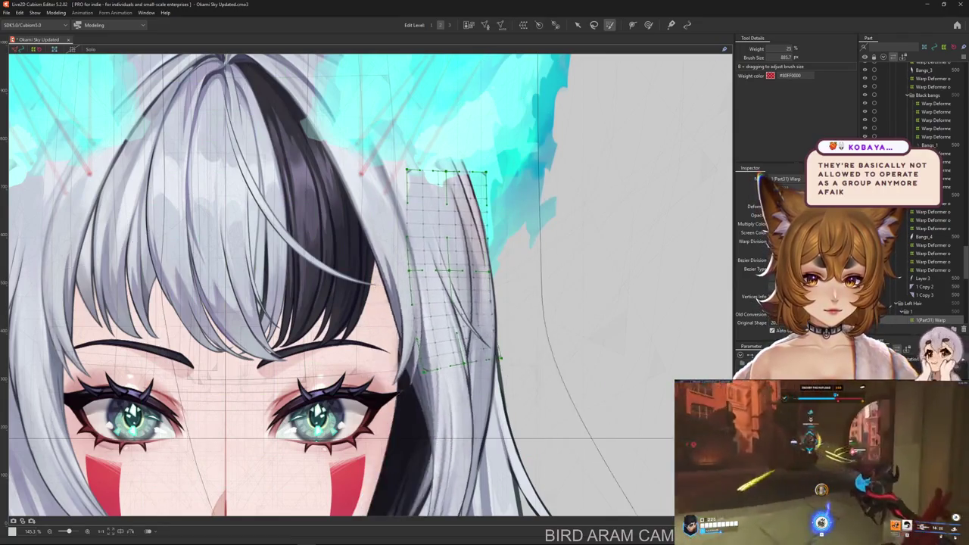
Try a leftward brush bend on the lower strands, undo it, and hide the mesh.
left_click_drag(636, 484, 602, 492)
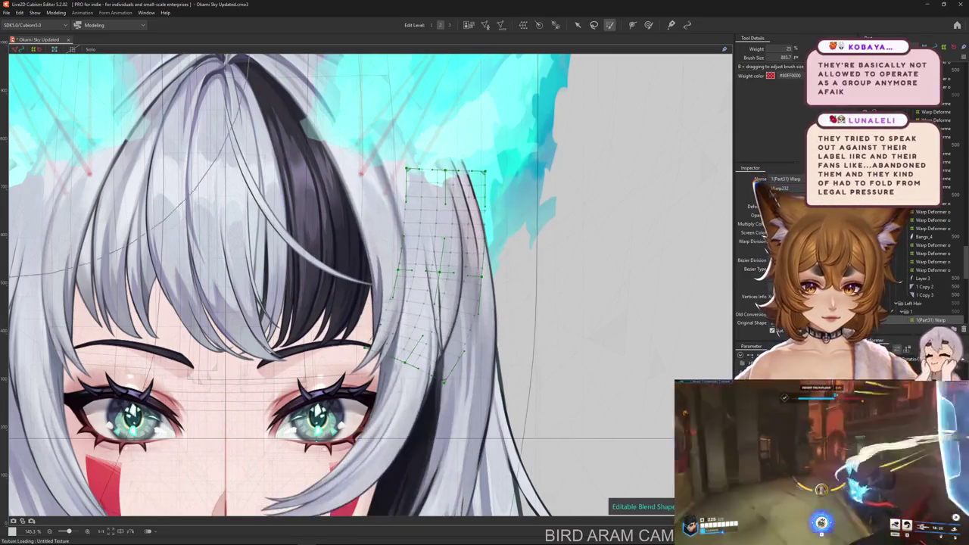
key("ctrl+z")
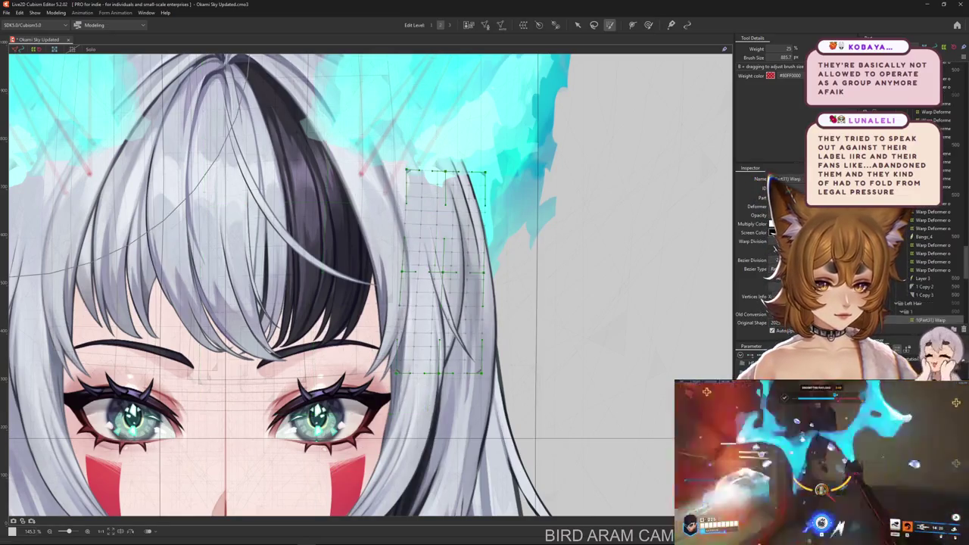
left_click(648, 25)
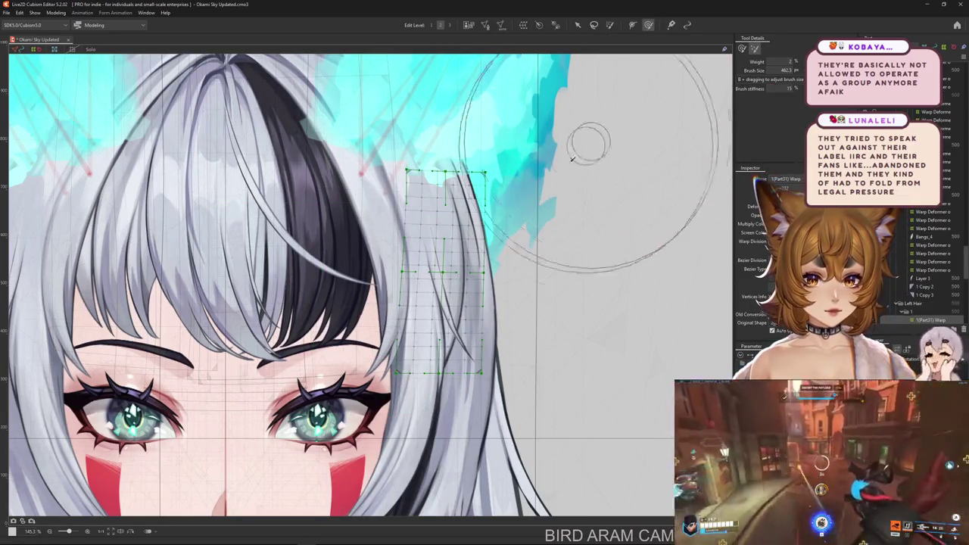
key("ctrl+h")
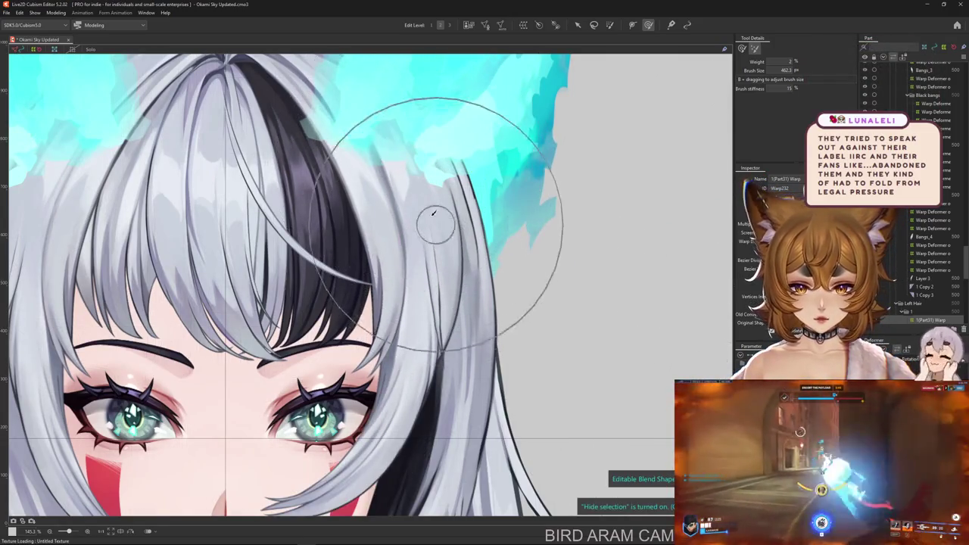
Shrink the brush to about 220 and bend the lower right strand to the left.
left_click_drag(437, 168, 446, 392)
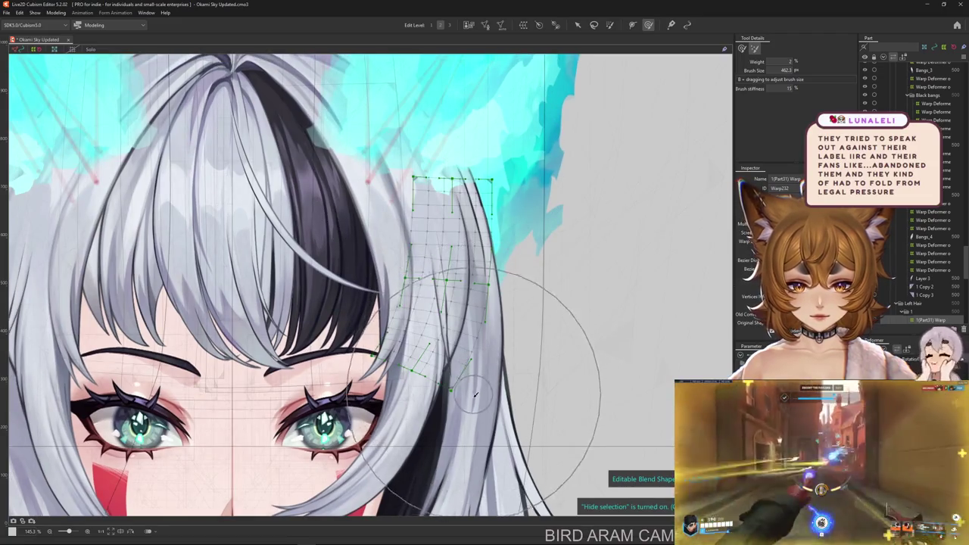
left_click(742, 48)
left_click_drag(432, 313, 459, 356)
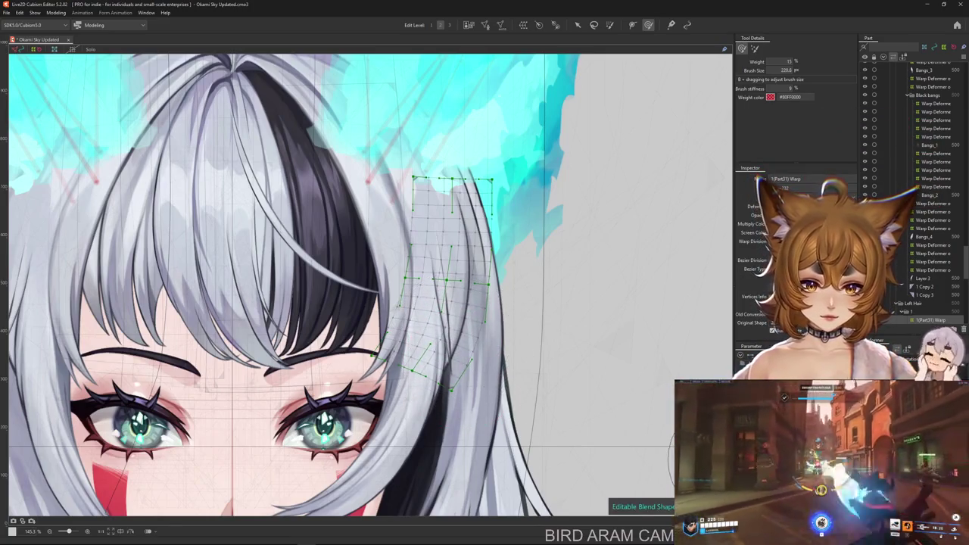
left_click_drag(484, 355, 443, 367)
left_click_drag(795, 394, 817, 394)
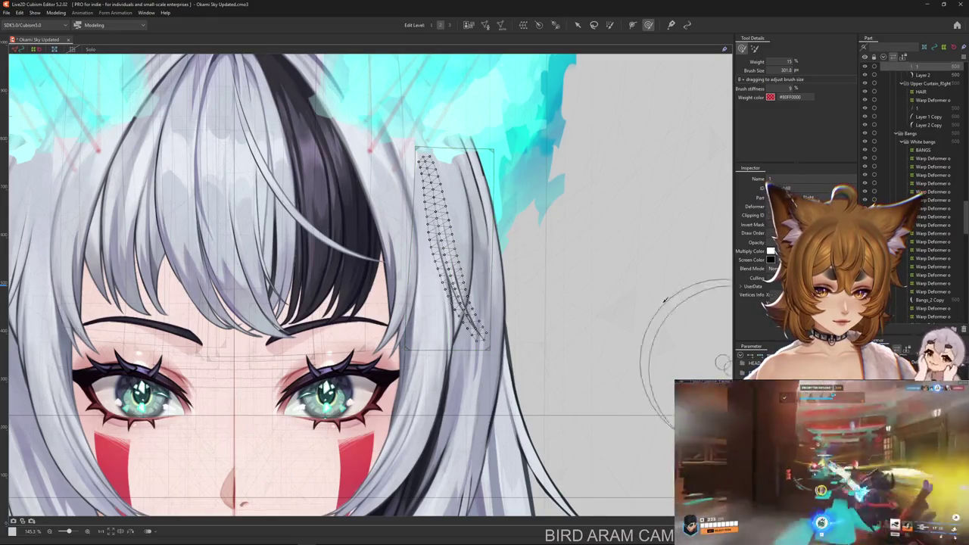
Create a new warp deformer for the thin strand in Upper Curtain_Right, then select it.
left_click(523, 24)
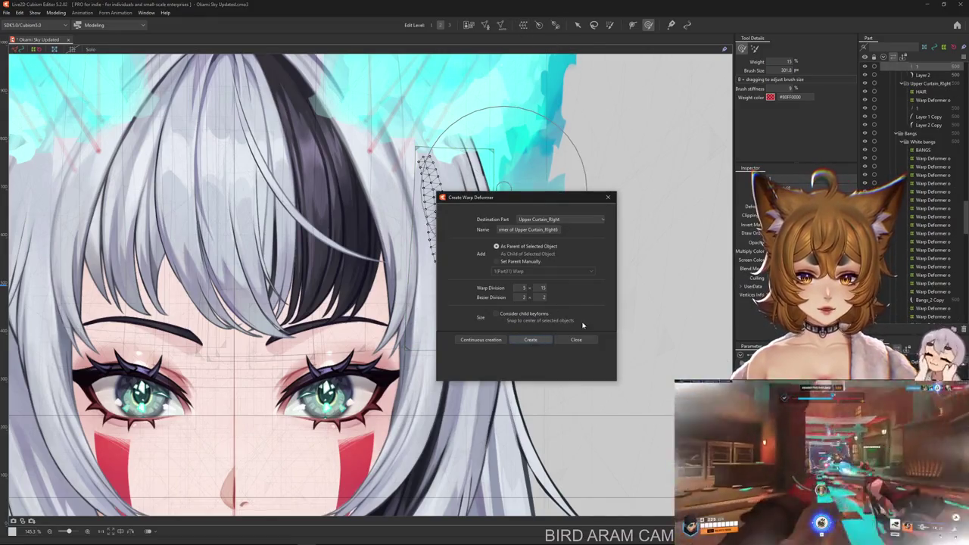
key("Return")
scroll(604, 327, "up", 1)
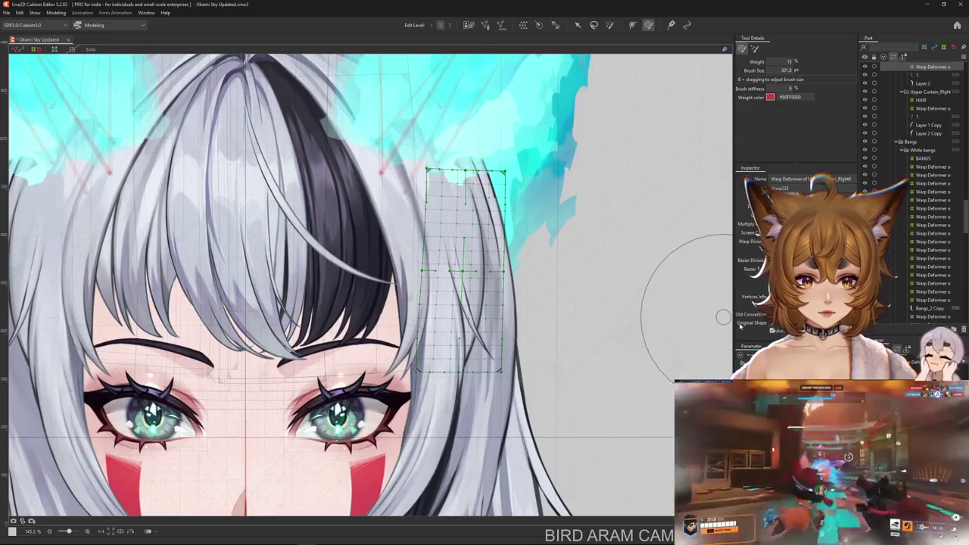
left_click(576, 25)
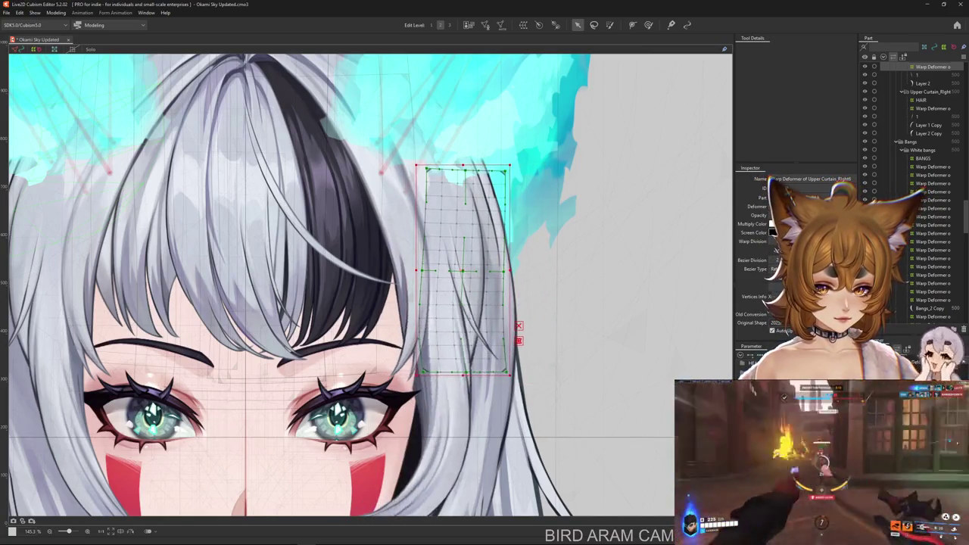
Bend the strand's new warp with a temporary path whose tail sweeps outward right.
key("t")
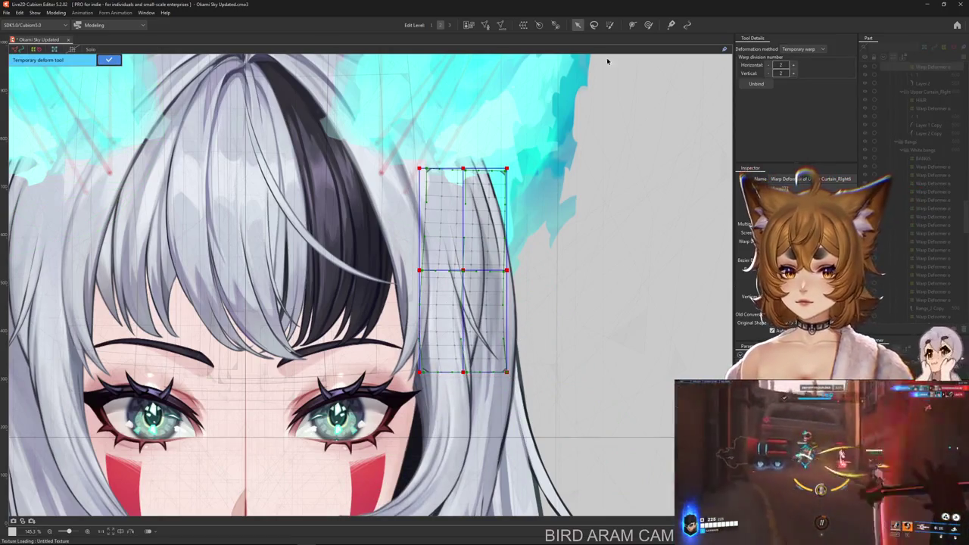
left_click(802, 48)
left_click(798, 102)
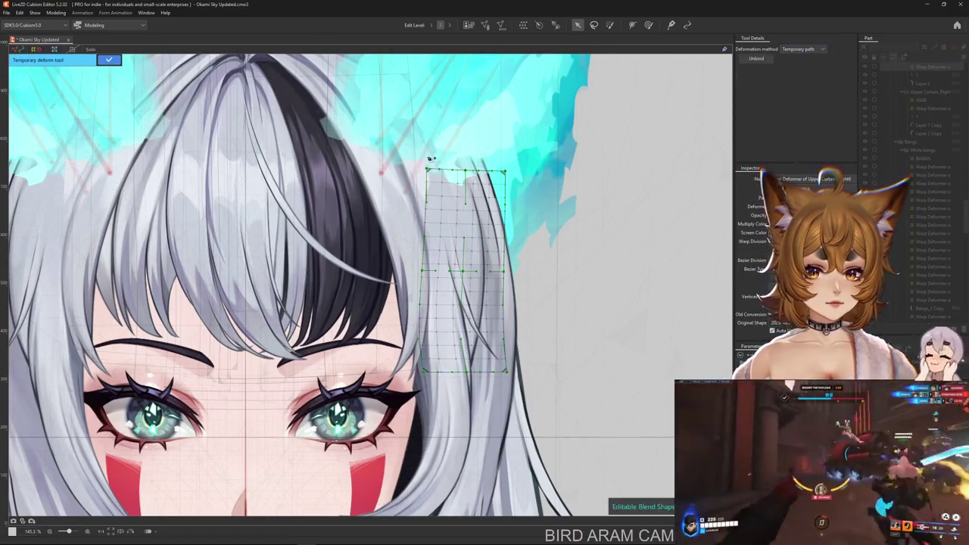
left_click(458, 274)
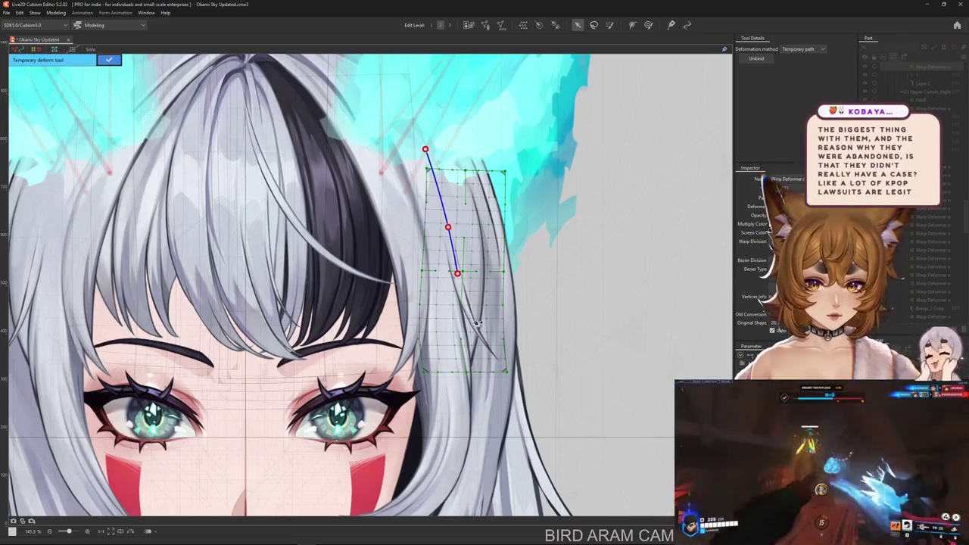
left_click(470, 319)
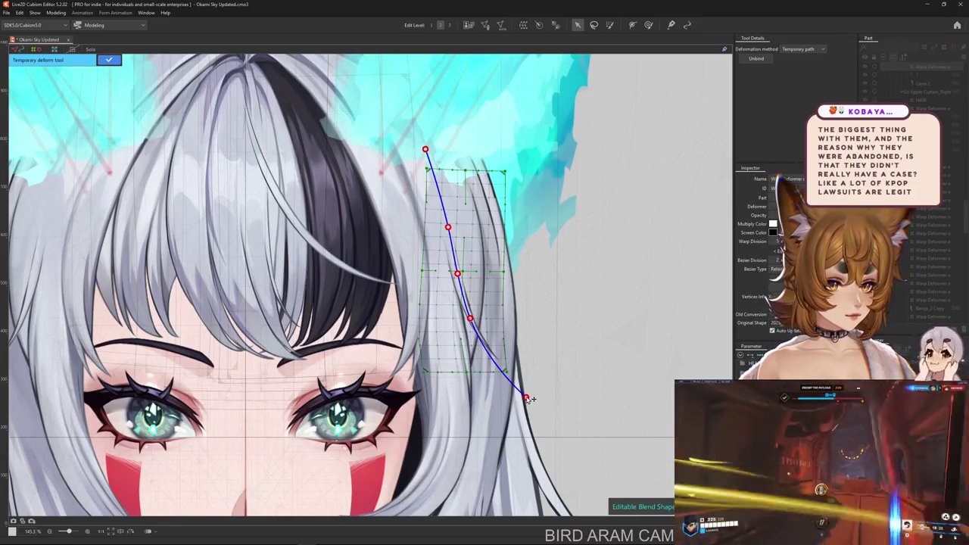
left_click_drag(528, 398, 554, 346)
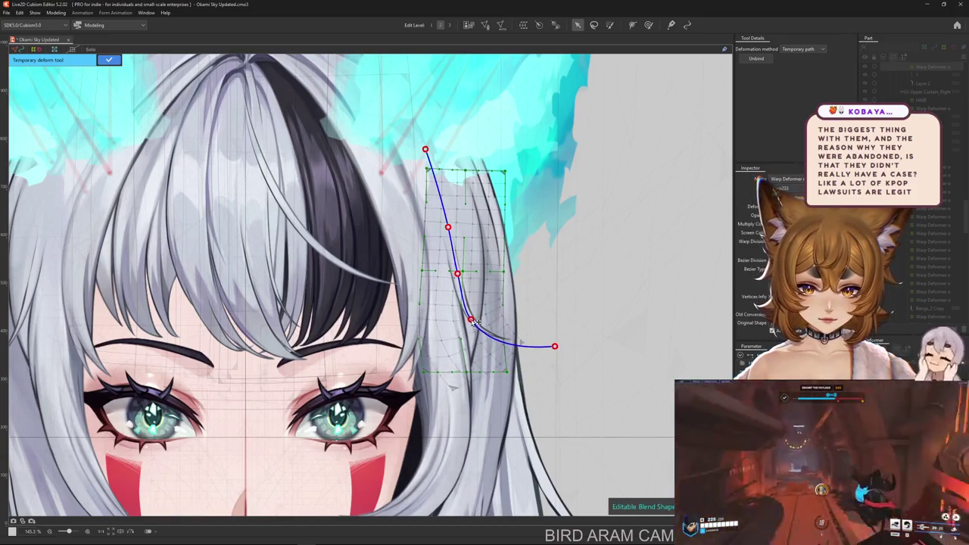
key("Return")
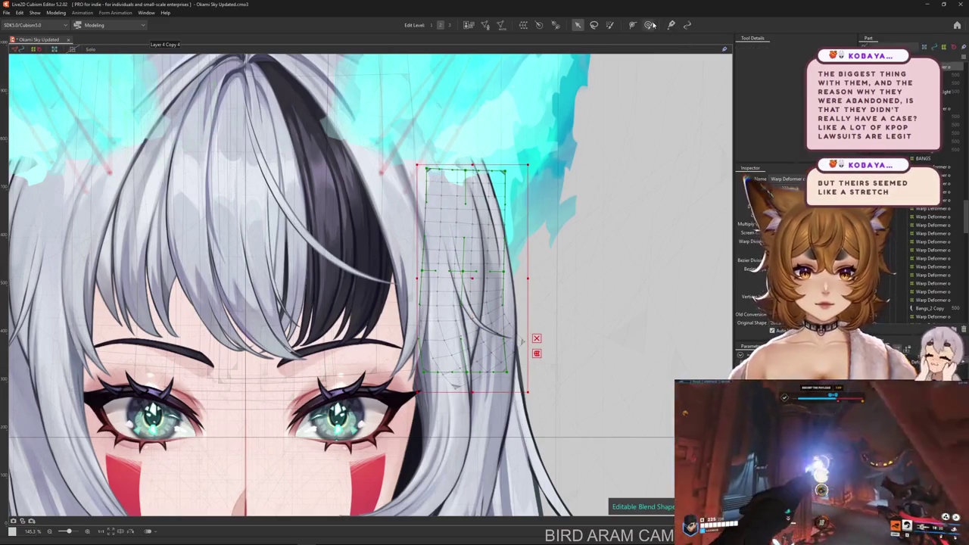
left_click(649, 25)
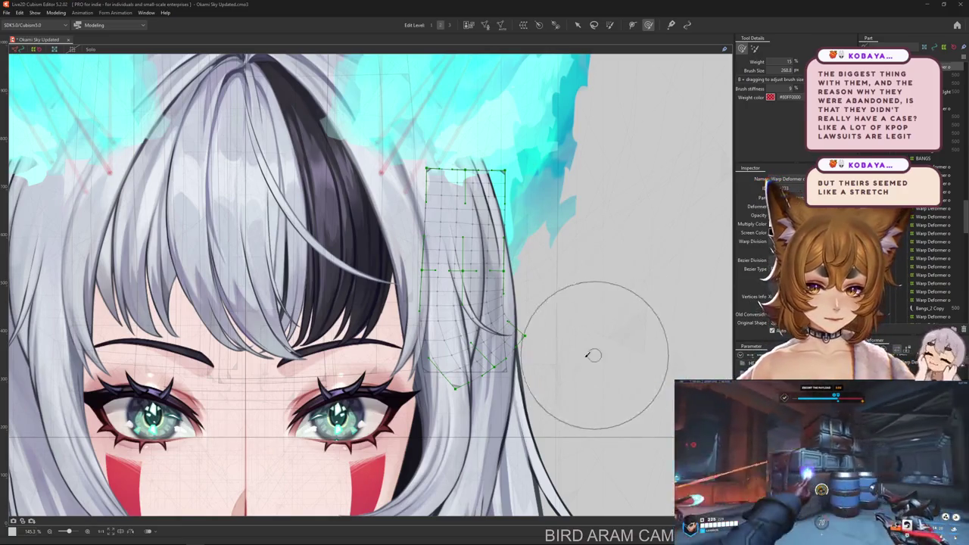
Resize the deform brush from about 91 px up to 447 px on the other variant.
mouse_move(504, 341)
left_mouse_down()
mouse_move(488, 341)
mouse_move(575, 326)
left_mouse_up()
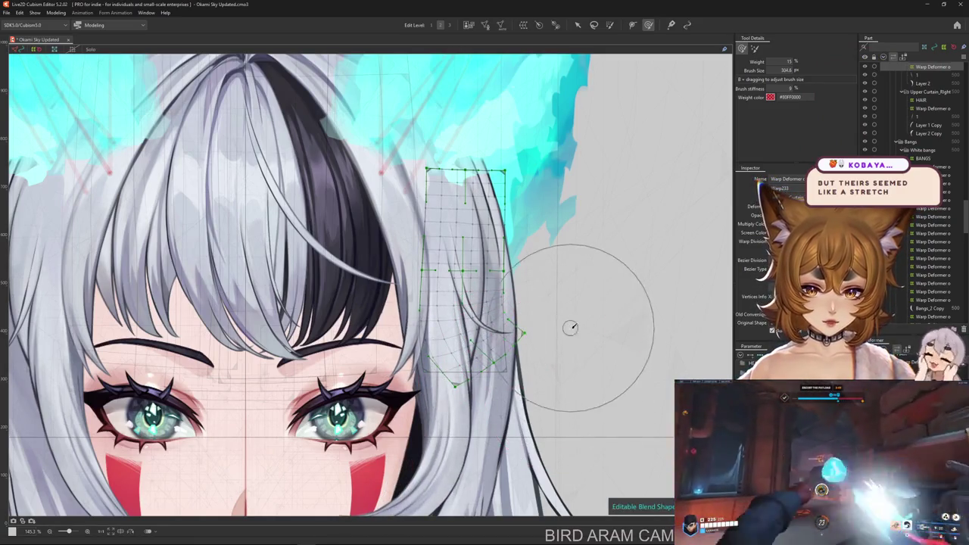
left_click(754, 48)
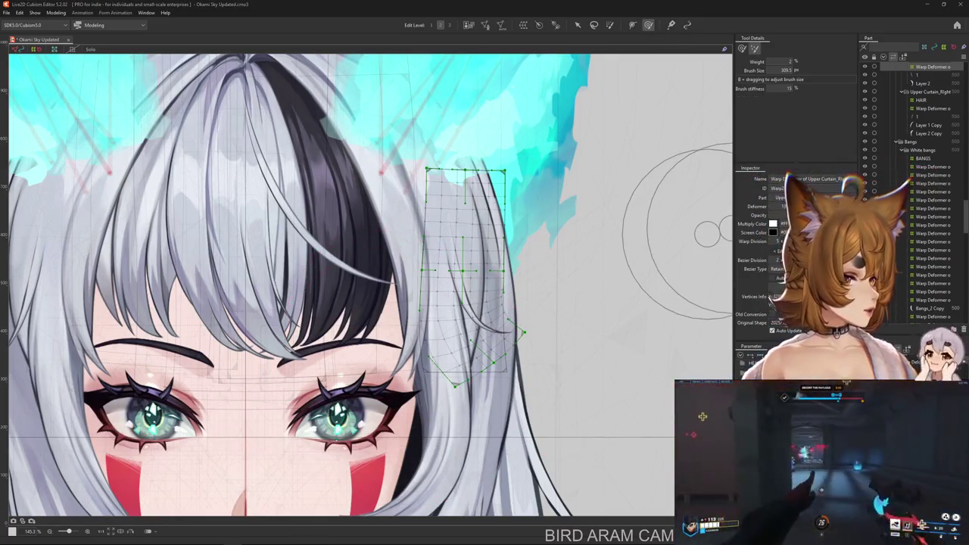
scroll(707, 234, "down", 2)
scroll(530, 303, "down", 2)
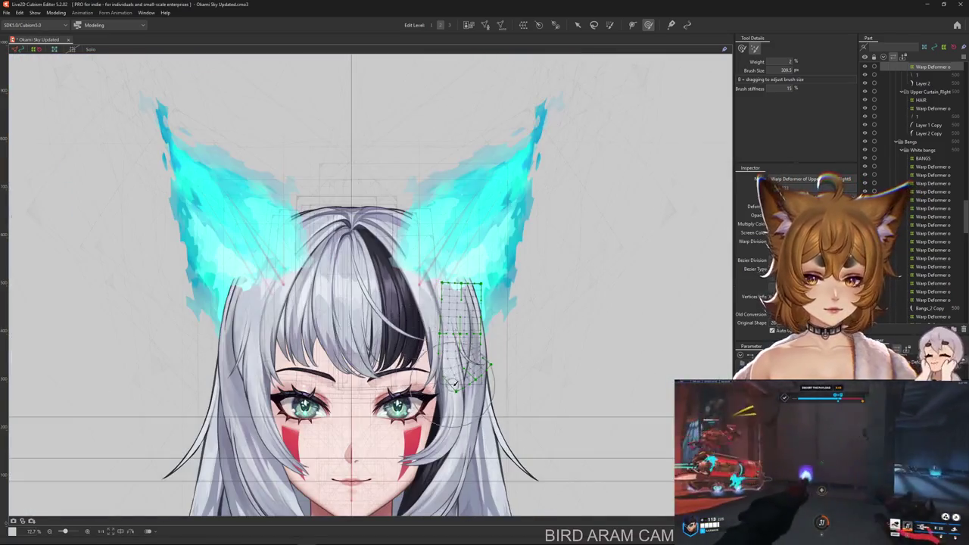
scroll(470, 340, "up", 2)
scroll(445, 395, "up", 2)
left_click_drag(445, 395, 402, 361)
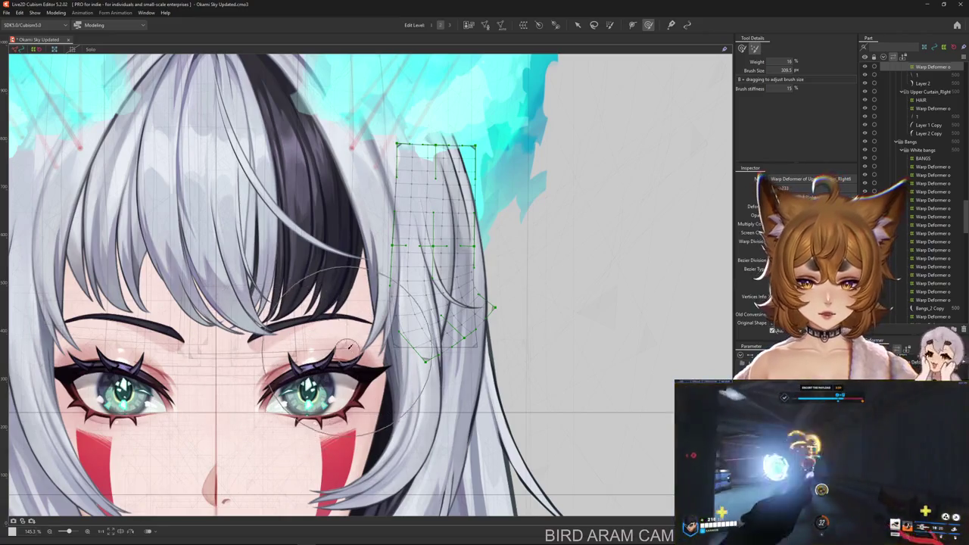
left_click_drag(455, 378, 521, 422)
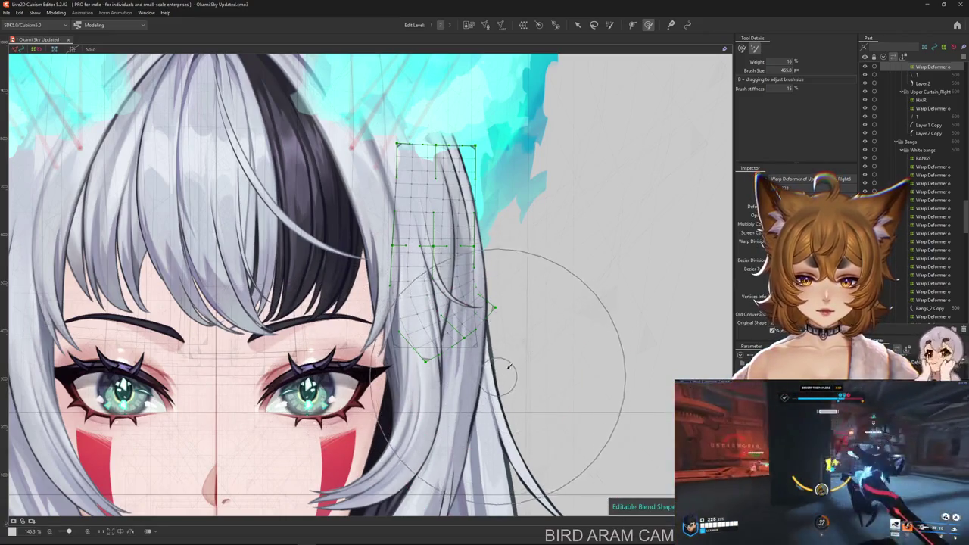
Undo the skew on the mesh's lower part and start a temporary deform on it.
key("ctrl+z")
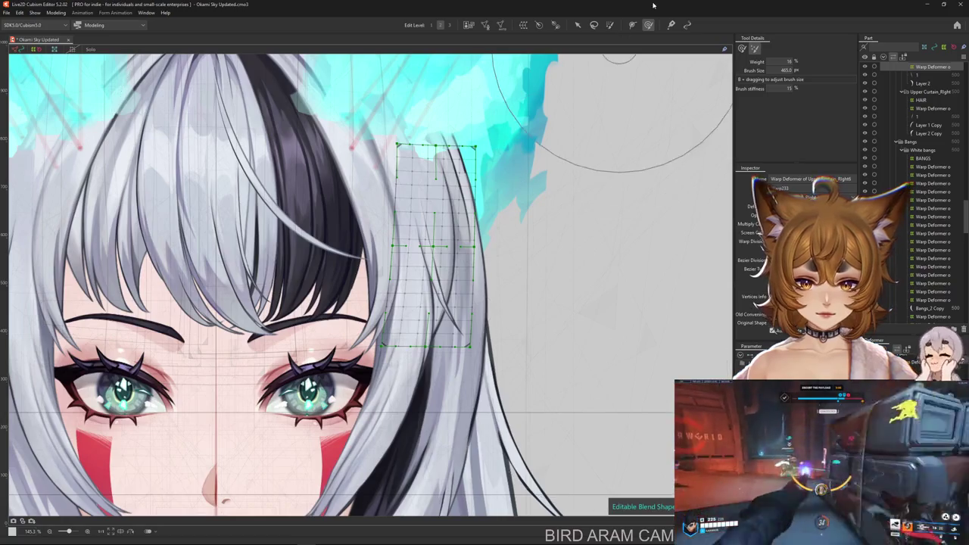
left_click(578, 25)
left_click(488, 315)
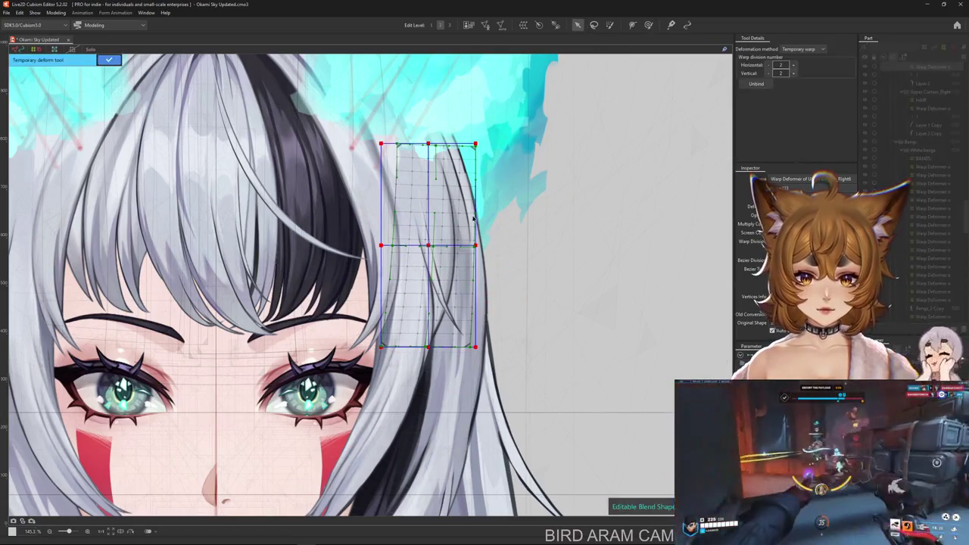
Bend the strand's warp along a temporary path so its lower end curves down-left.
left_click(803, 49)
left_click(801, 66)
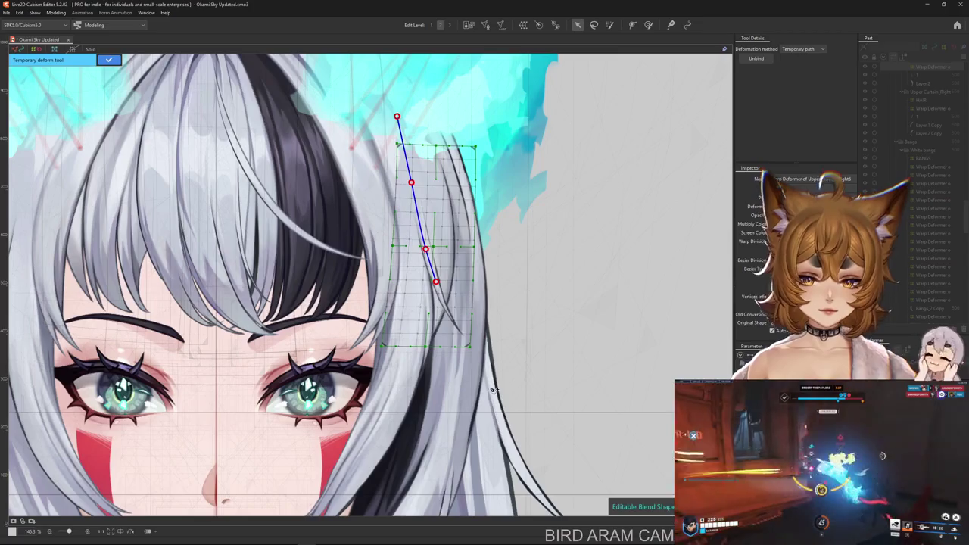
mouse_move(500, 388)
left_mouse_down()
mouse_move(453, 408)
mouse_move(420, 408)
left_mouse_up()
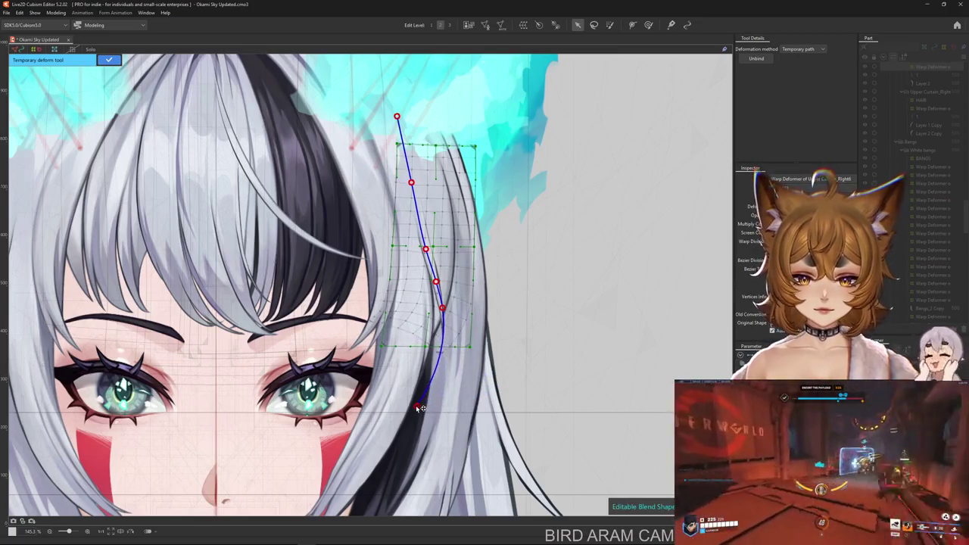
left_click(109, 59)
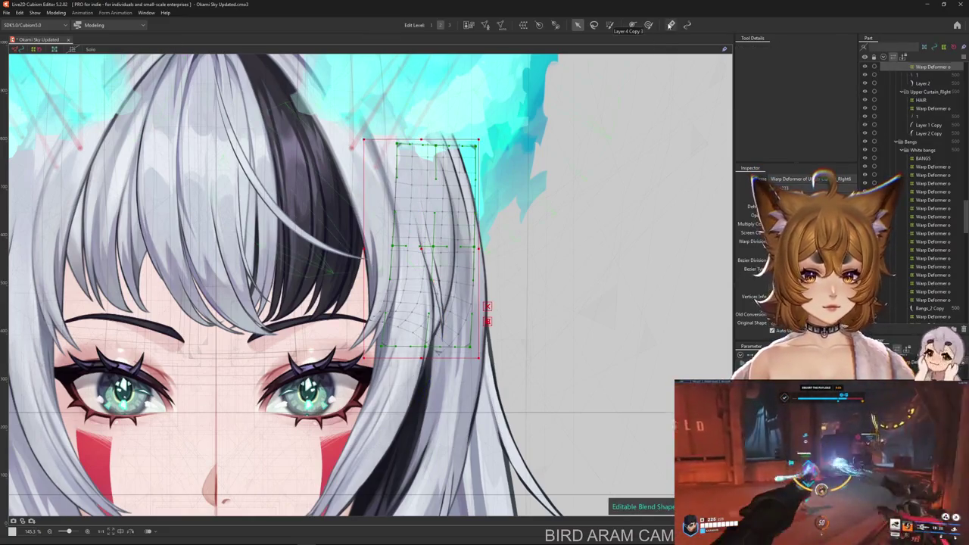
left_click(648, 24)
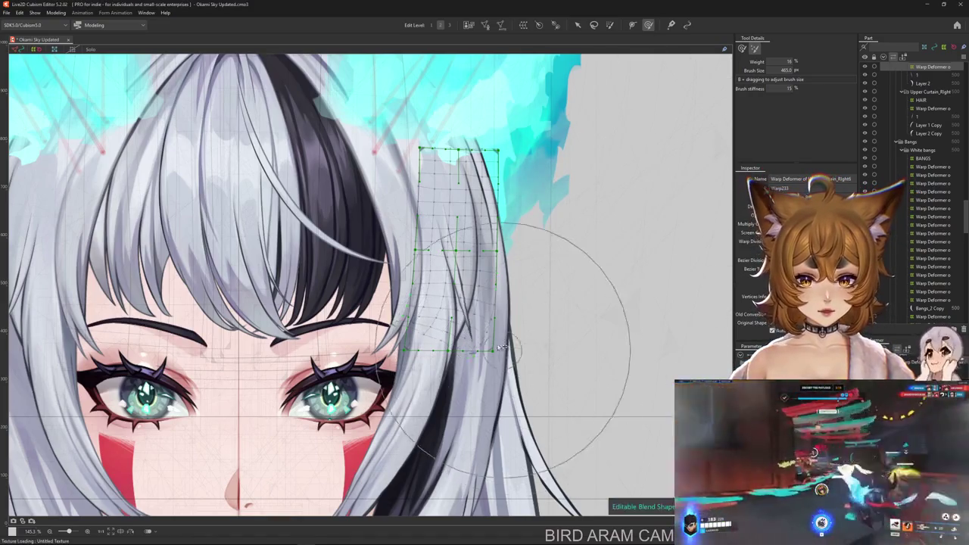
Push and reshape the strand's lower warp mesh with the brush at about 94–156 px.
mouse_move(575, 303)
left_mouse_down()
mouse_move(604, 324)
mouse_move(571, 220)
left_mouse_up()
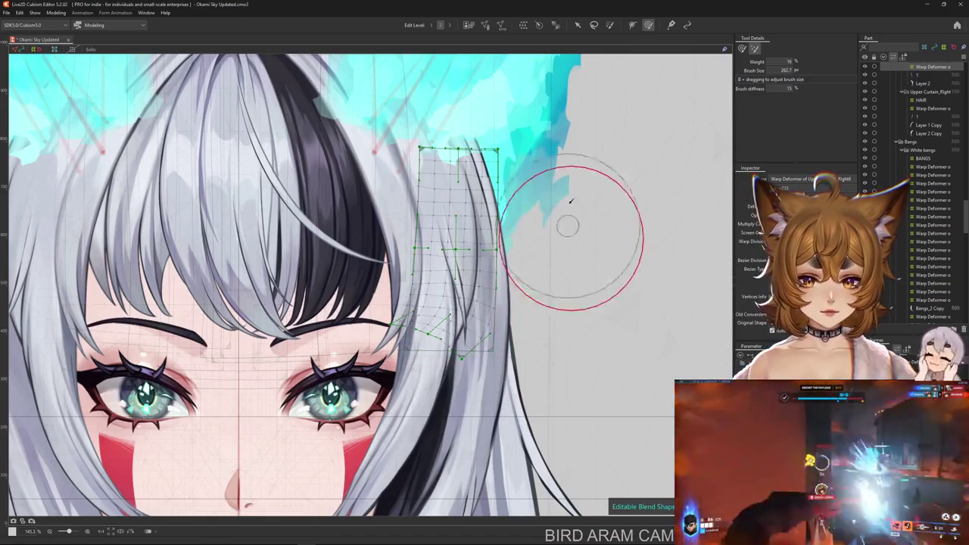
left_click(742, 49)
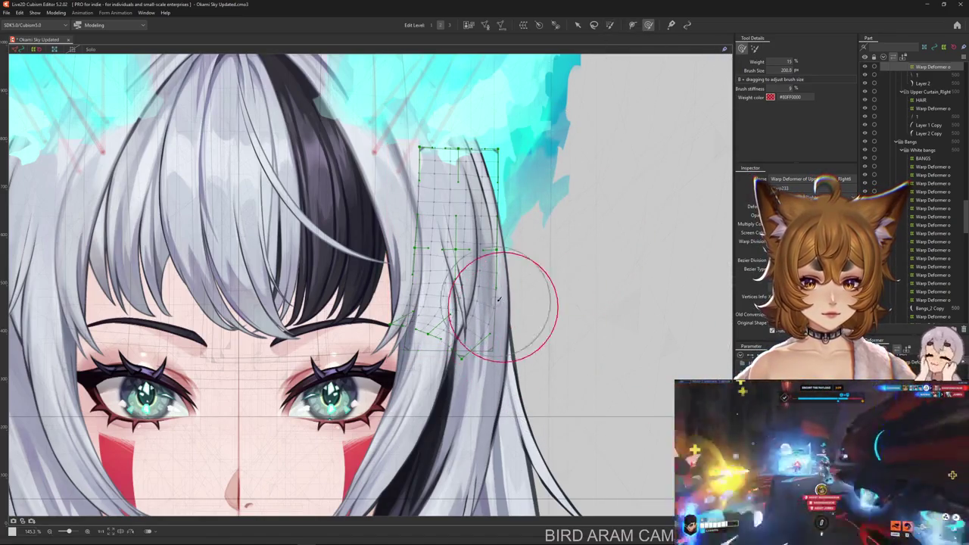
left_click_drag(471, 305, 471, 299)
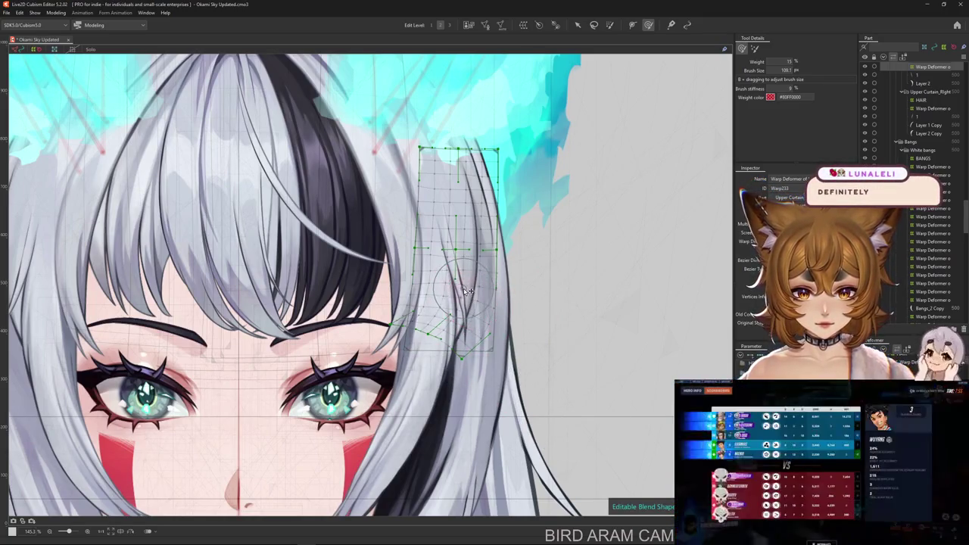
mouse_move(421, 356)
left_mouse_down()
mouse_move(420, 374)
mouse_move(392, 307)
left_mouse_up()
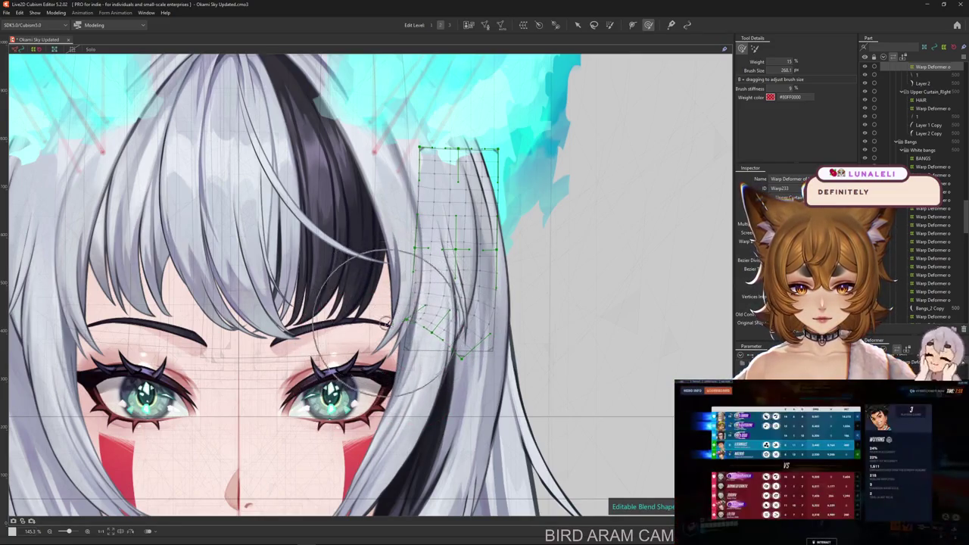
mouse_move(392, 306)
left_mouse_down()
mouse_move(463, 392)
mouse_move(487, 318)
mouse_move(471, 312)
left_mouse_up()
Alternate stiff and soft brush variants, resizing between about 107 and 310 px, ending near 225 px.
scroll(486, 313, "up", 3)
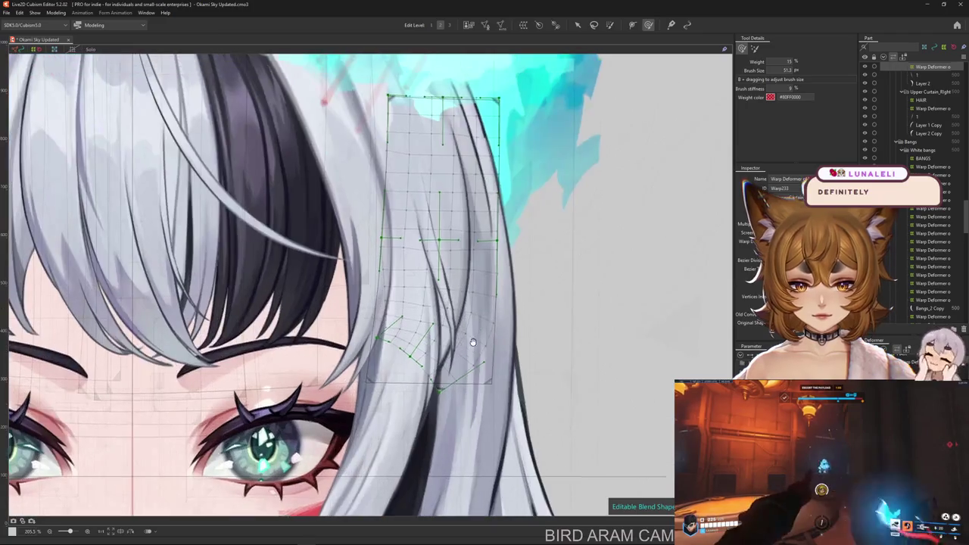
left_click(755, 49)
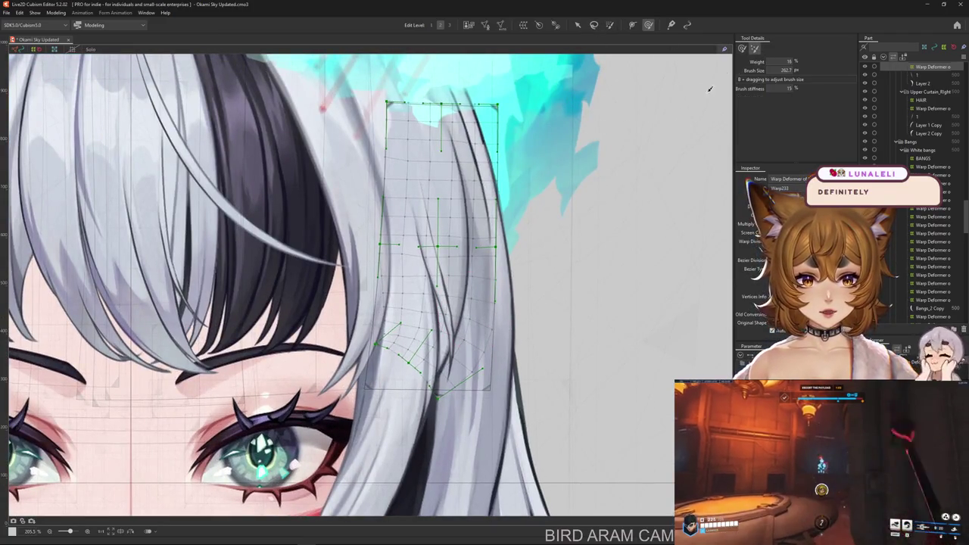
left_click_drag(409, 356, 441, 447)
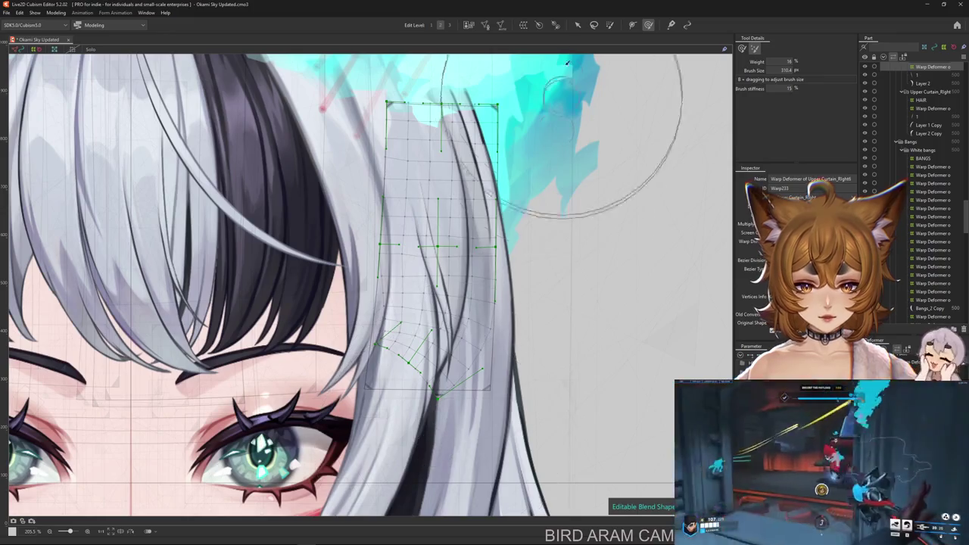
left_click(741, 48)
left_click_drag(632, 180, 638, 140)
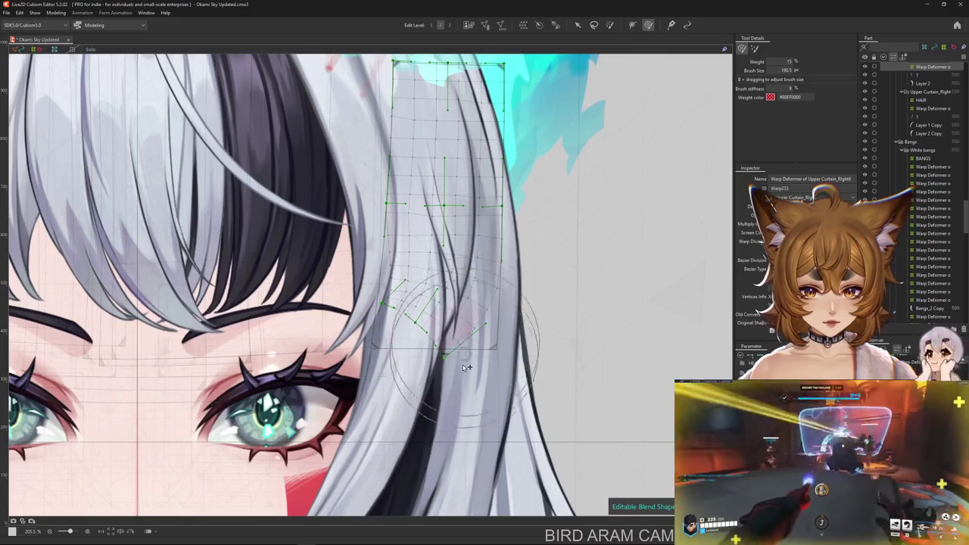
scroll(511, 328, "up", 1)
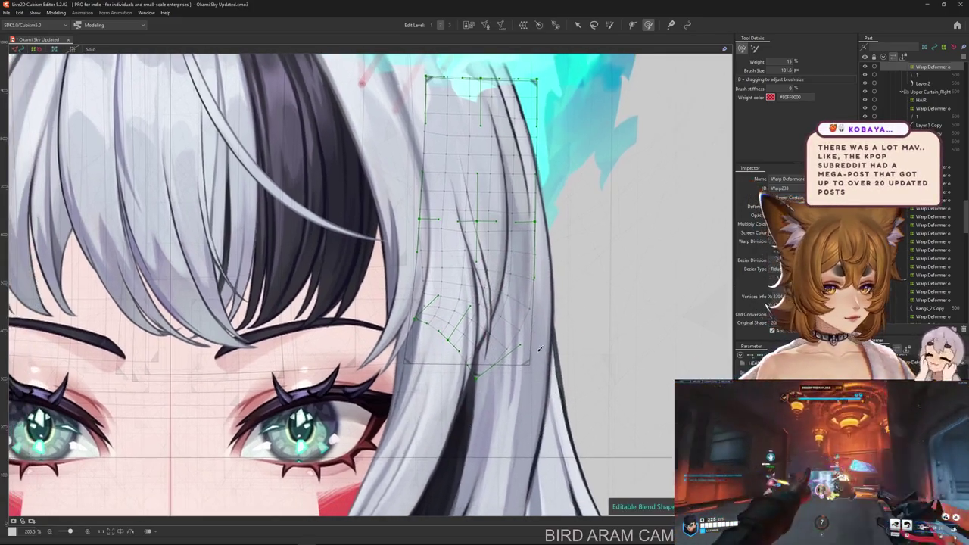
mouse_move(419, 346)
left_mouse_down()
mouse_move(446, 328)
mouse_move(439, 282)
mouse_move(415, 293)
mouse_move(430, 376)
mouse_move(463, 360)
left_mouse_up()
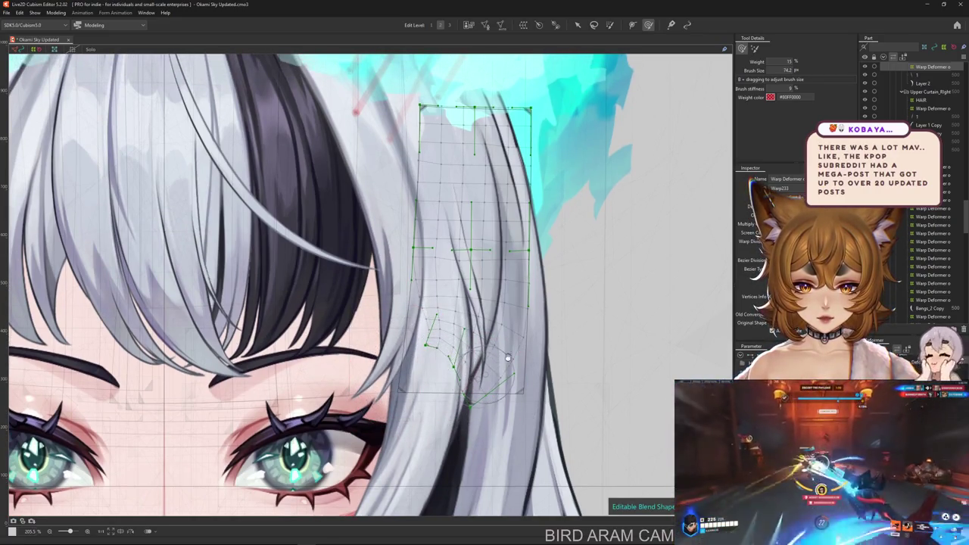
scroll(616, 96, "up", 2)
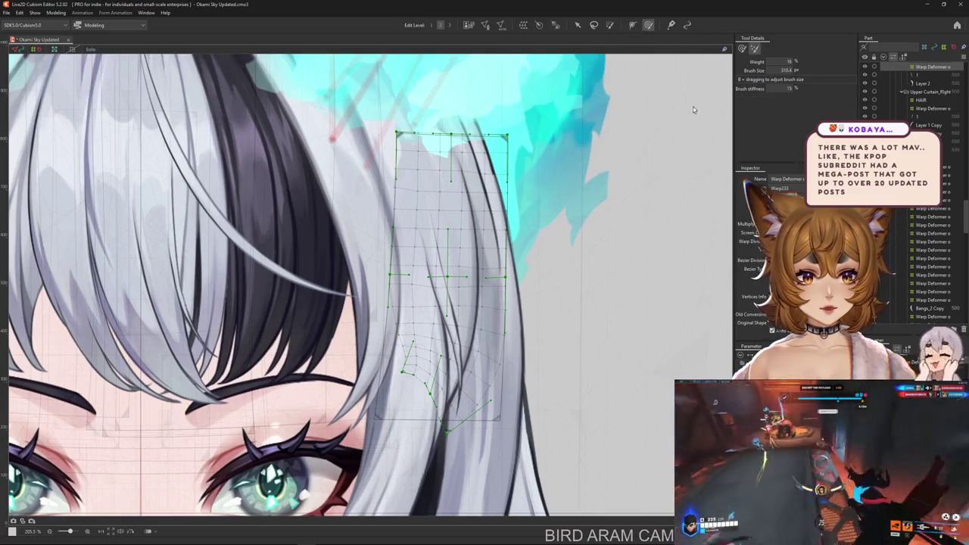
left_click_drag(708, 65, 395, 357)
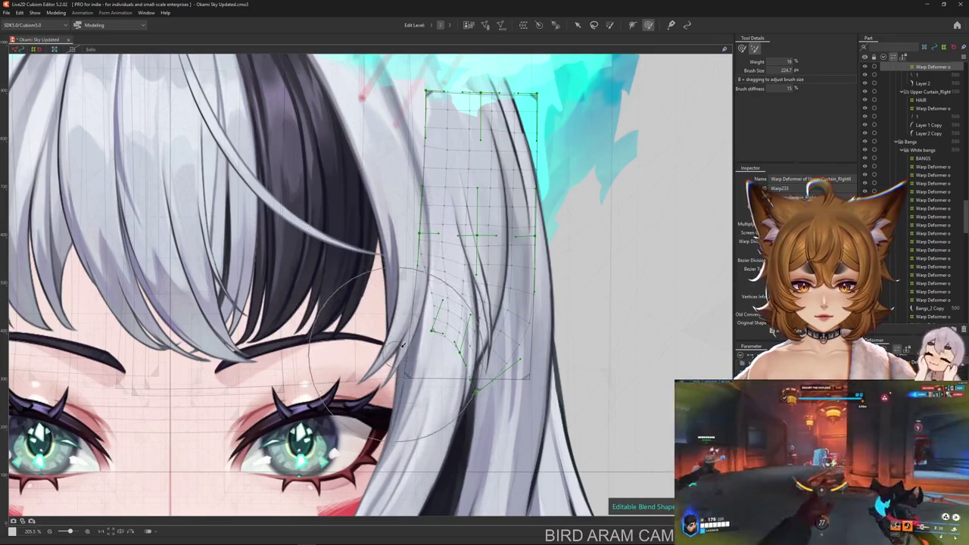
scroll(381, 289, "right", 2)
key("b")
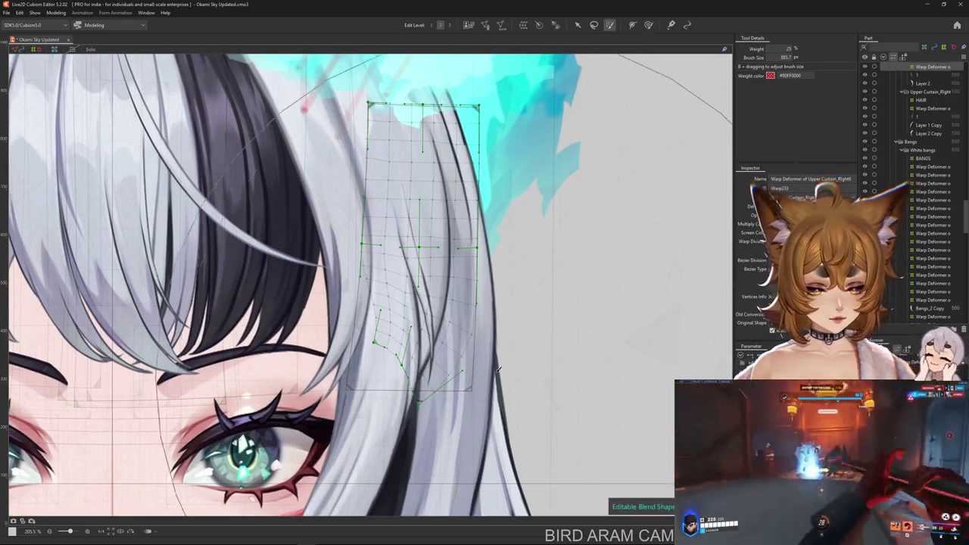
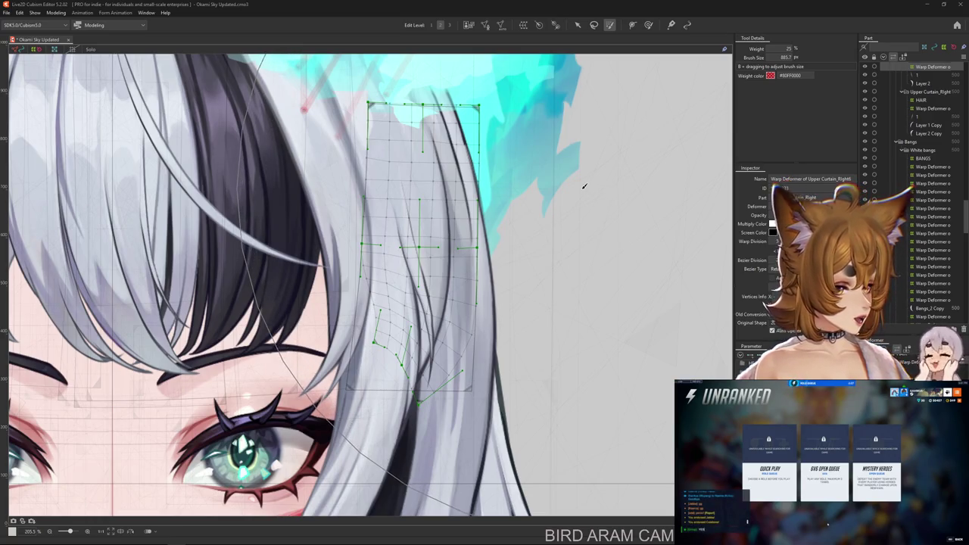
Shrink the weight brush and paint weights onto the upper strand's warp grid.
scroll(584, 185, "down", 5)
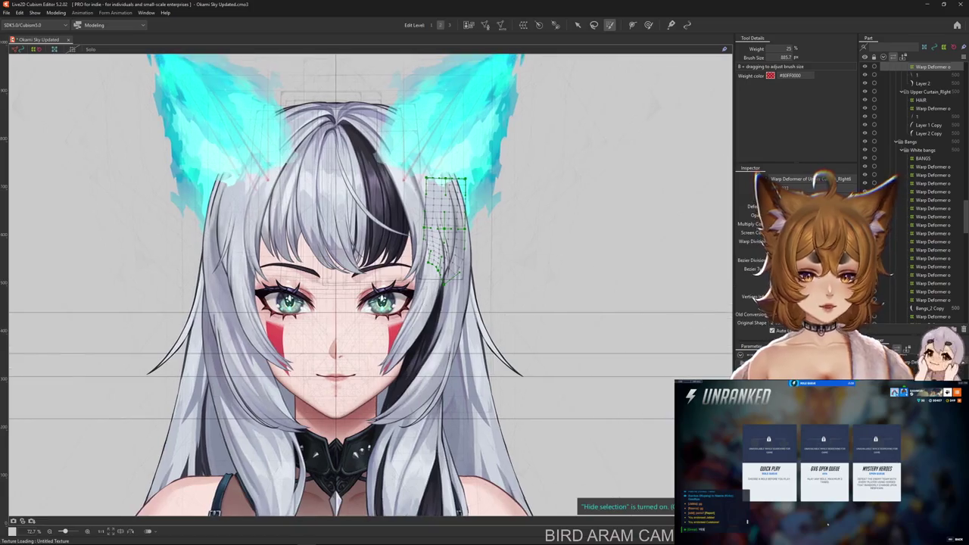
scroll(586, 95, "up", 2)
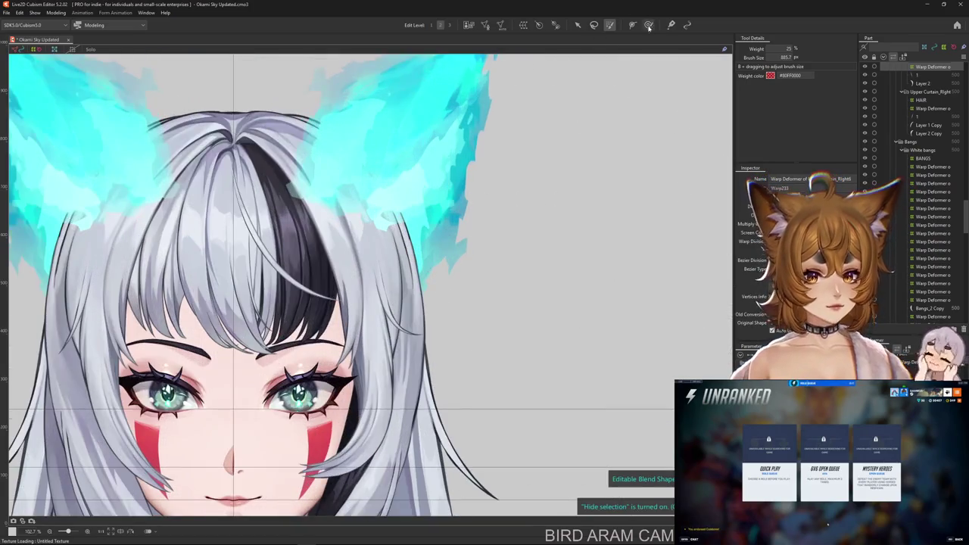
left_click_drag(509, 135, 551, 141)
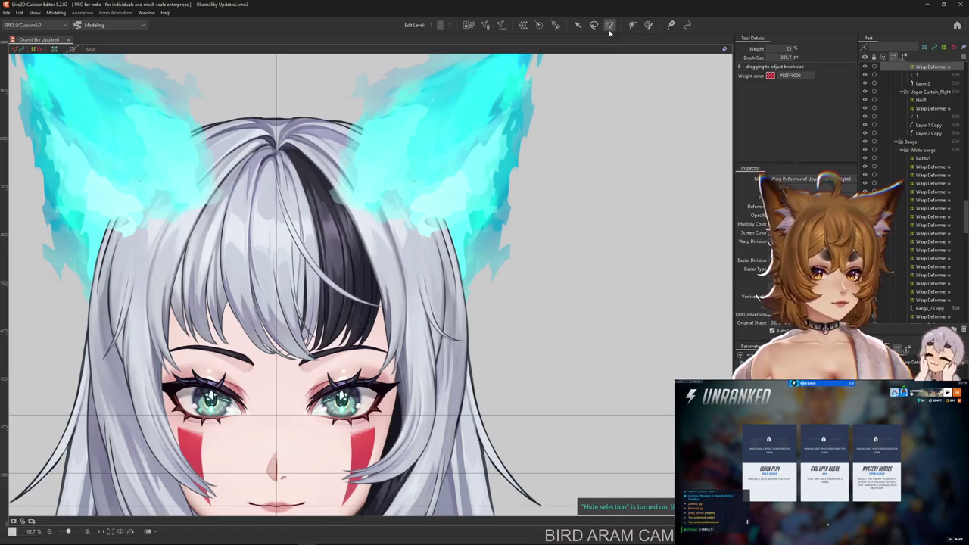
left_click_drag(575, 272, 389, 271)
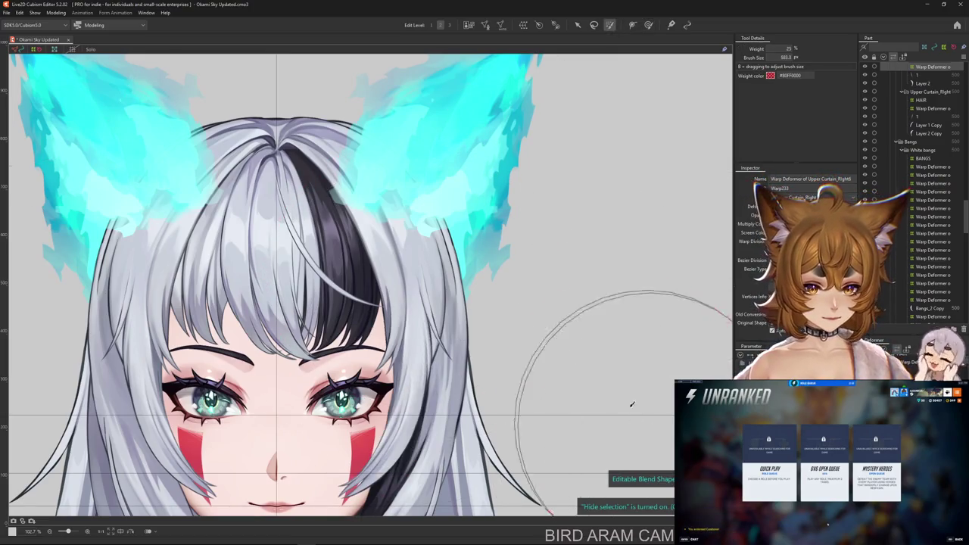
left_click_drag(432, 242, 424, 220)
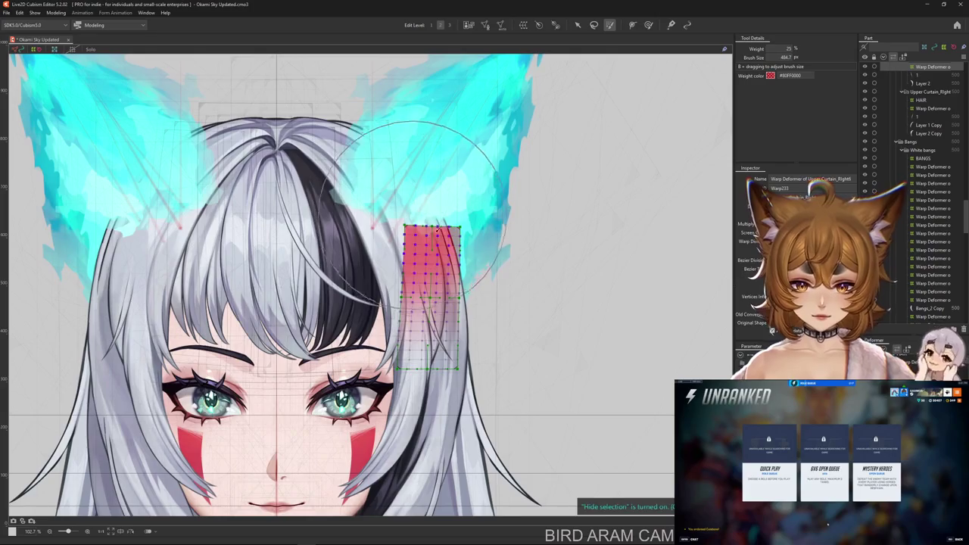
Bend the lower warp grid to reshape the side strand, retrying after one undo.
left_click_drag(443, 333, 469, 342)
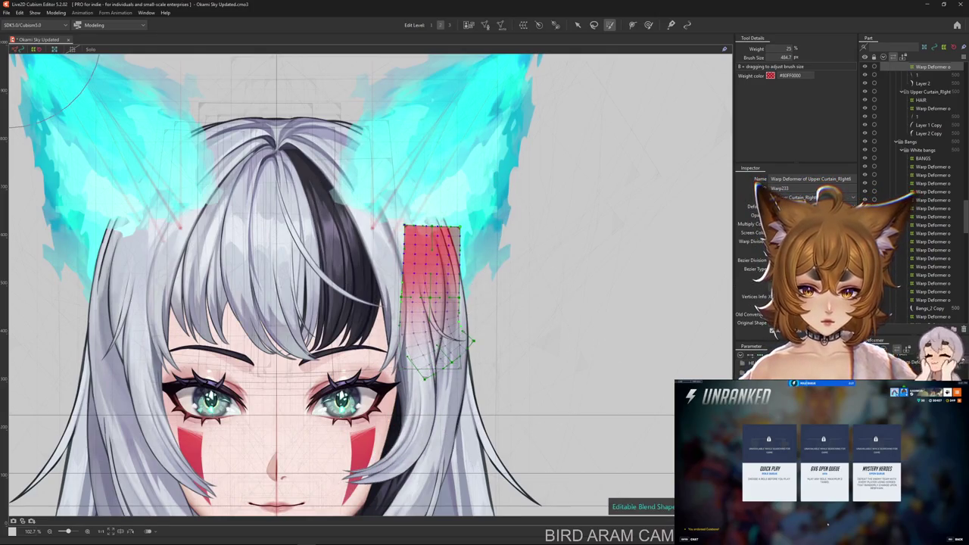
key("ctrl+z")
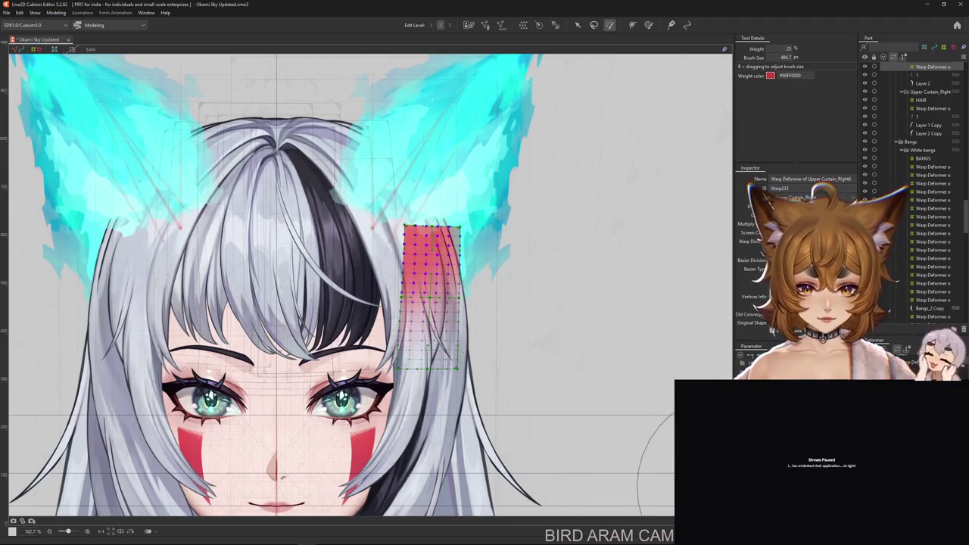
left_click_drag(447, 238, 501, 430)
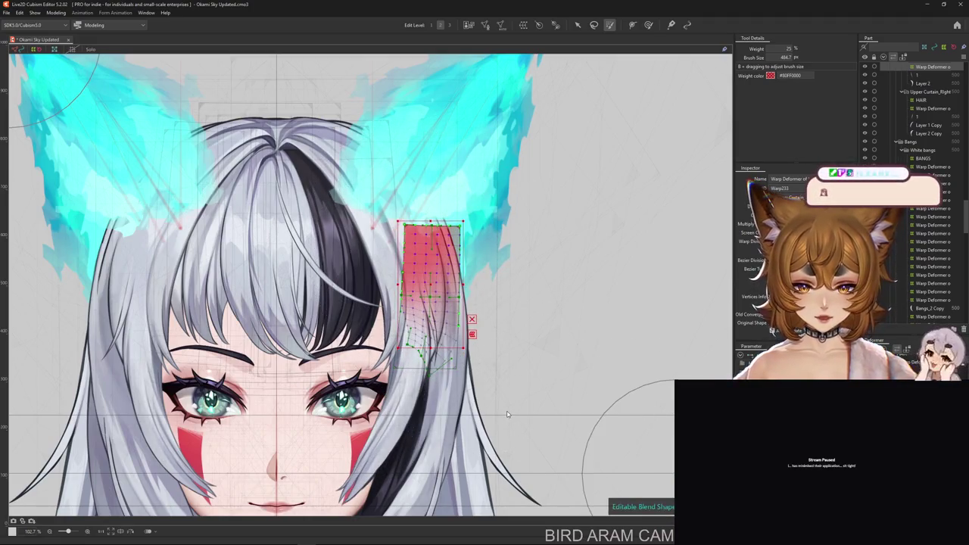
scroll(508, 381, "up", 2)
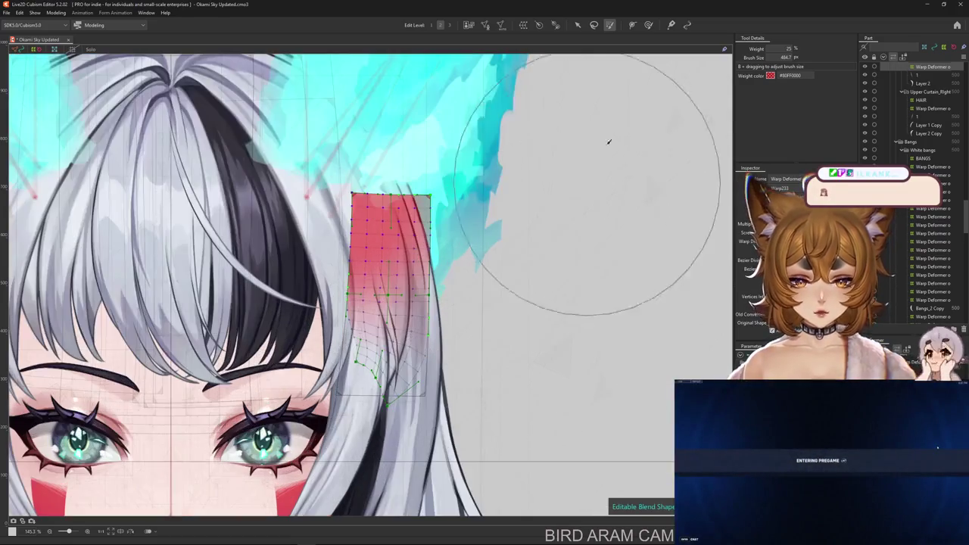
Paint weight onto the lower warp grid with the weight brush.
left_click(648, 25)
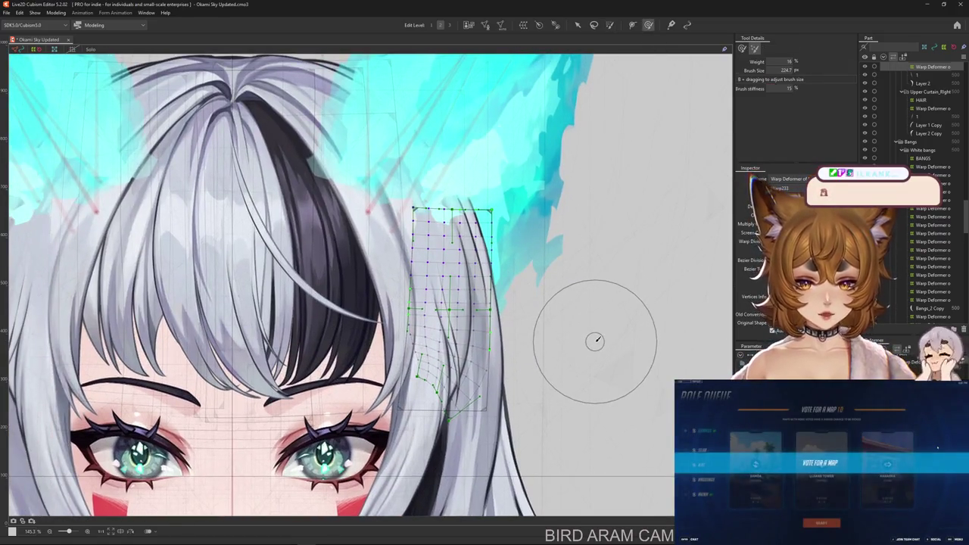
left_click_drag(595, 340, 624, 316)
left_click(610, 25)
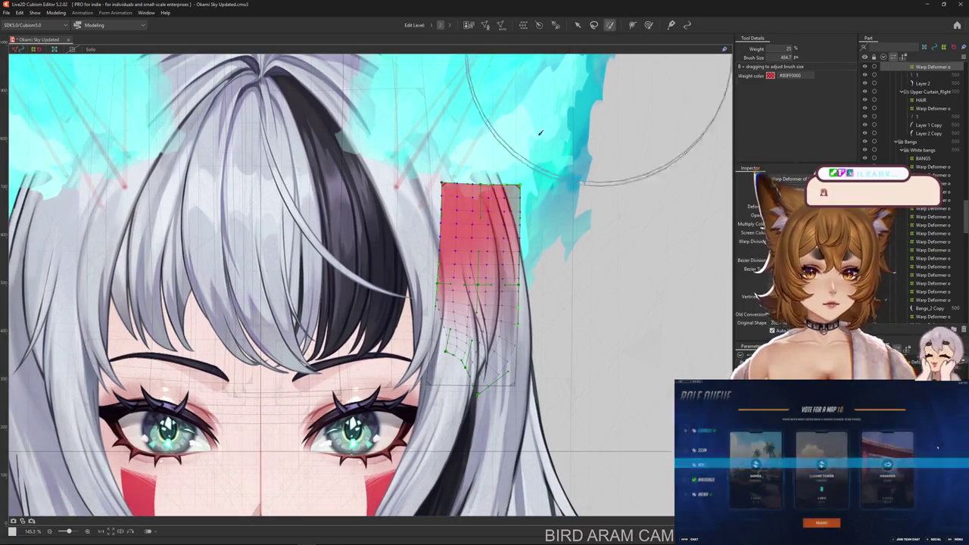
left_click_drag(445, 291, 452, 333)
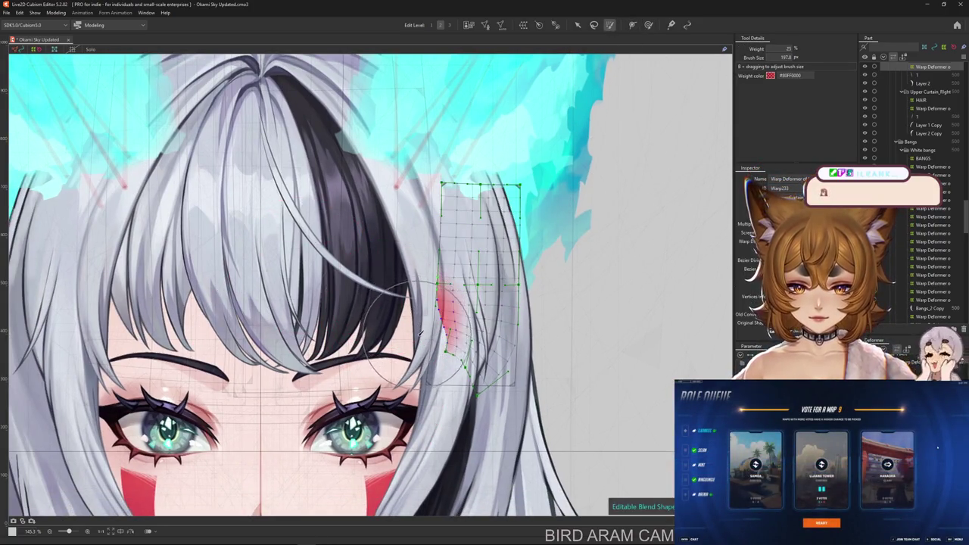
Adjust the deform brush size over the side strand's mesh.
left_click(648, 25)
left_click_drag(567, 353, 565, 365)
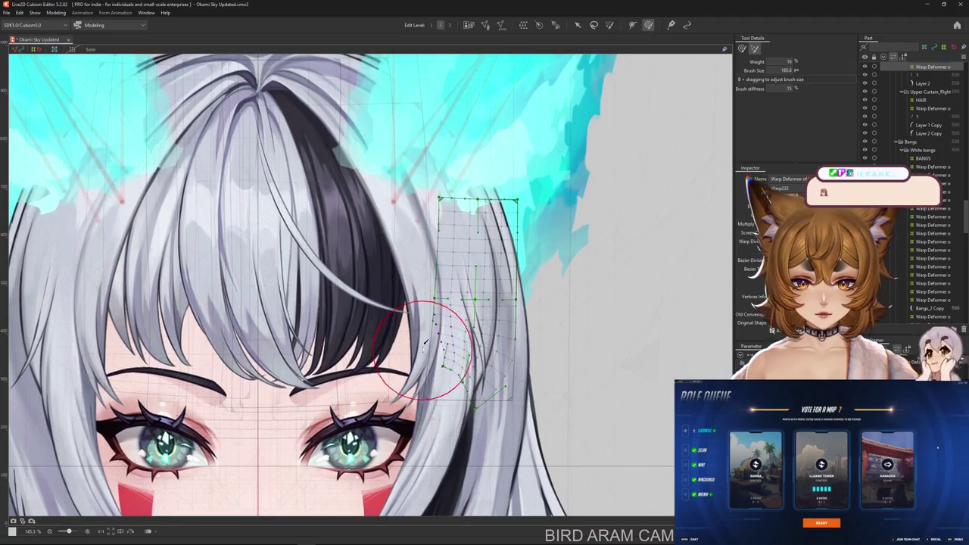
left_click_drag(429, 350, 430, 370)
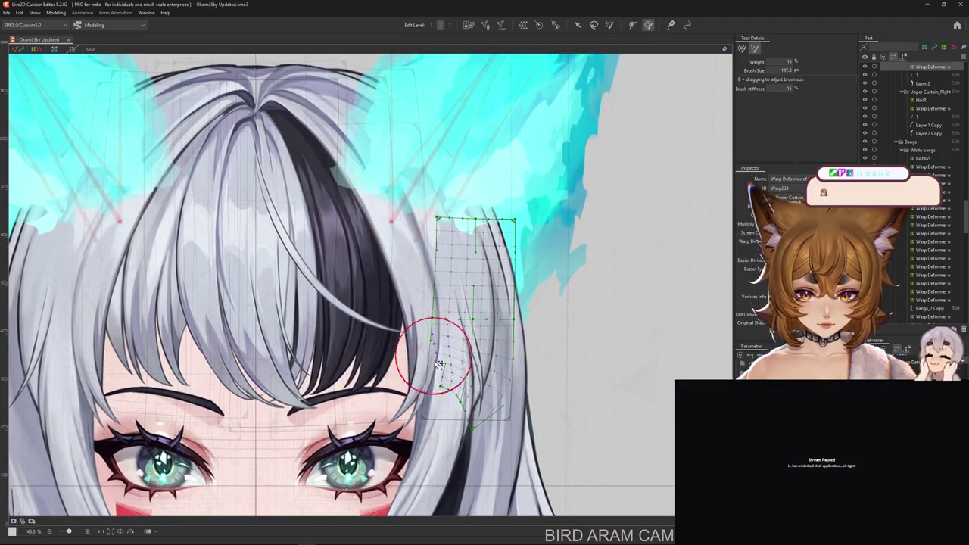
scroll(432, 356, "up", 1)
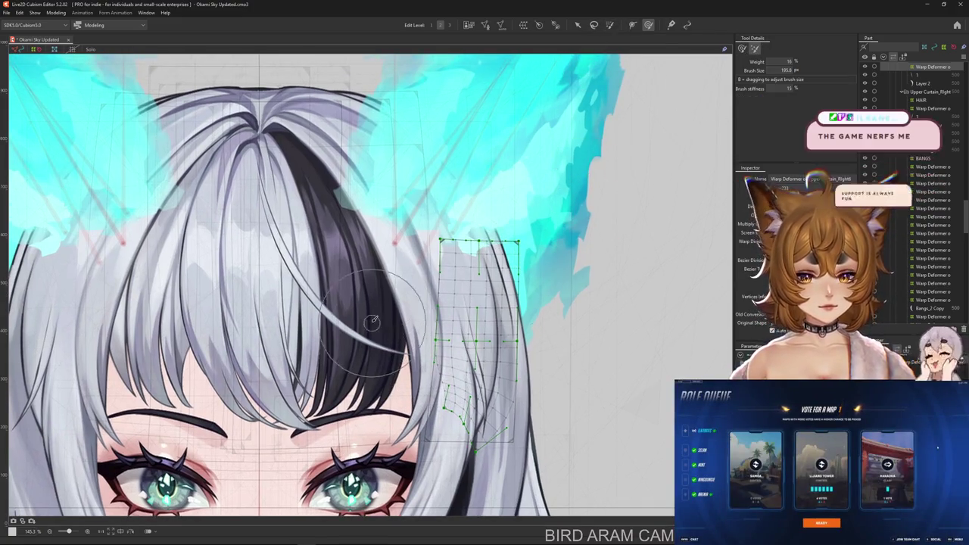
left_click_drag(326, 394, 381, 396)
left_click_drag(560, 409, 543, 418)
scroll(517, 400, "right", 1)
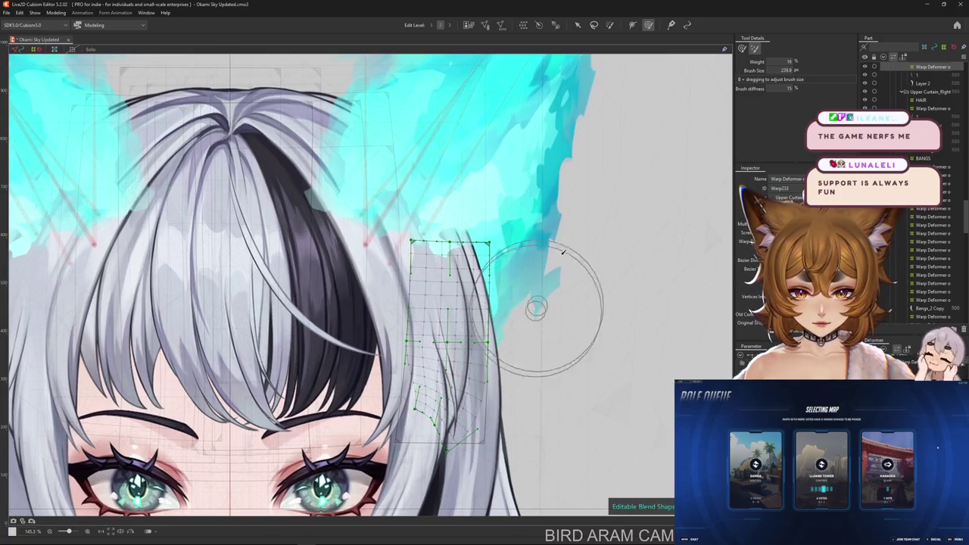
left_click(632, 25)
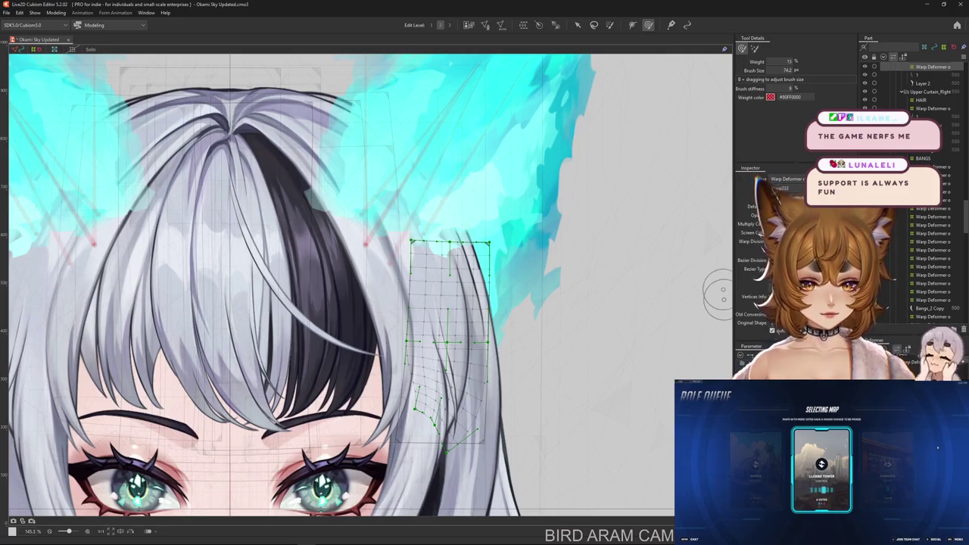
mouse_move(469, 413)
left_mouse_down()
mouse_move(404, 413)
mouse_move(473, 387)
mouse_move(458, 413)
left_mouse_up()
Hide the selection outlines and deselect the hair warp deformer.
key("ctrl+h")
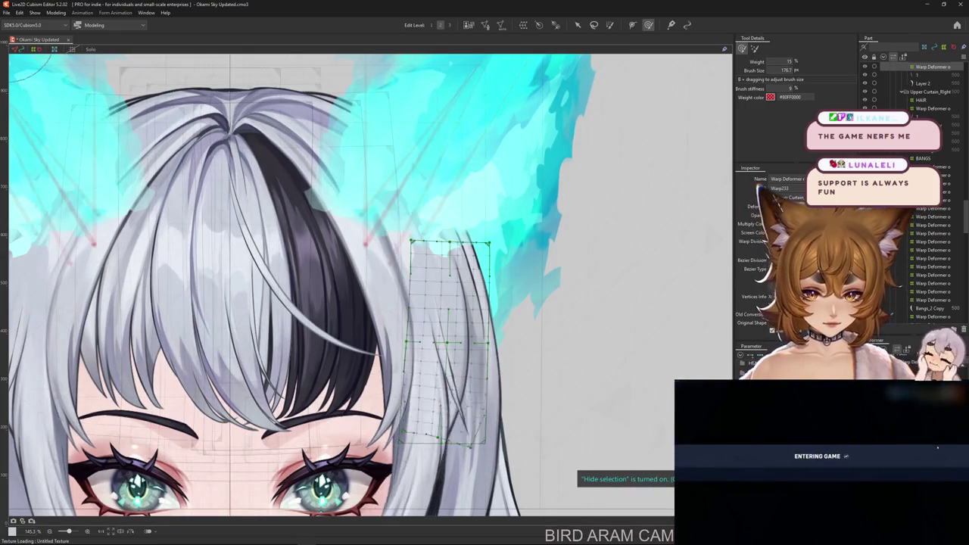
left_click(540, 421)
mouse_move(540, 422)
left_mouse_down()
mouse_move(565, 404)
mouse_move(562, 389)
mouse_move(587, 376)
left_mouse_up()
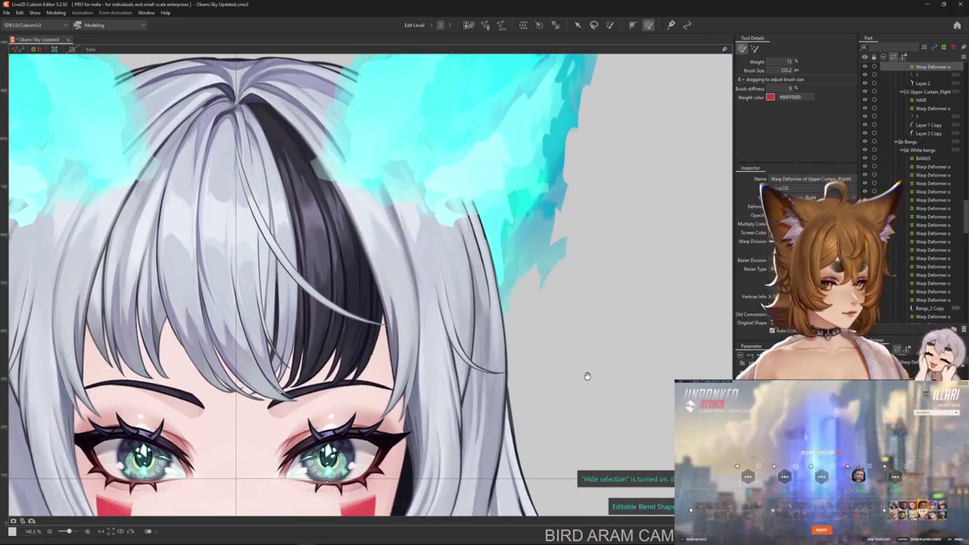
Compare the grid bend with undo/redo, leave it undone, and select thin strand mesh 1.
key("ctrl+z")
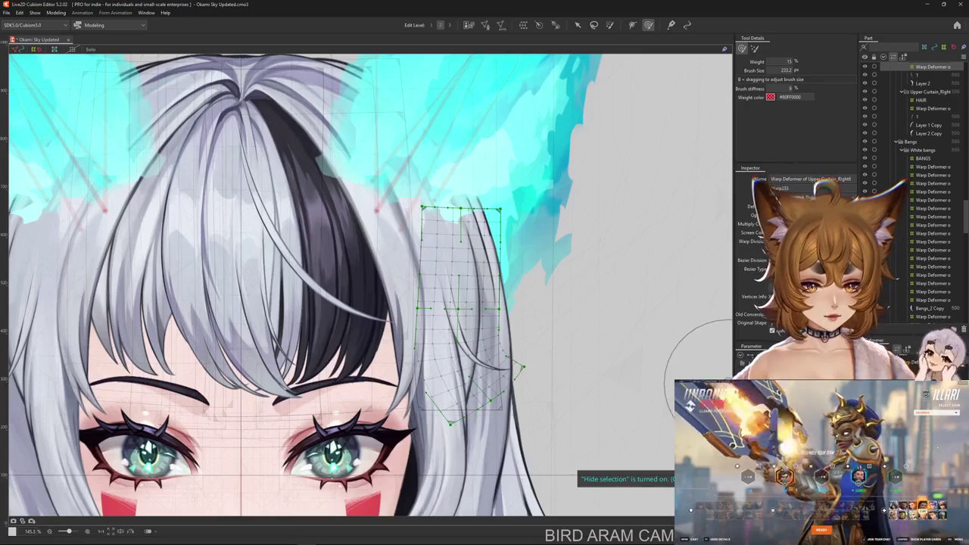
key("ctrl+z")
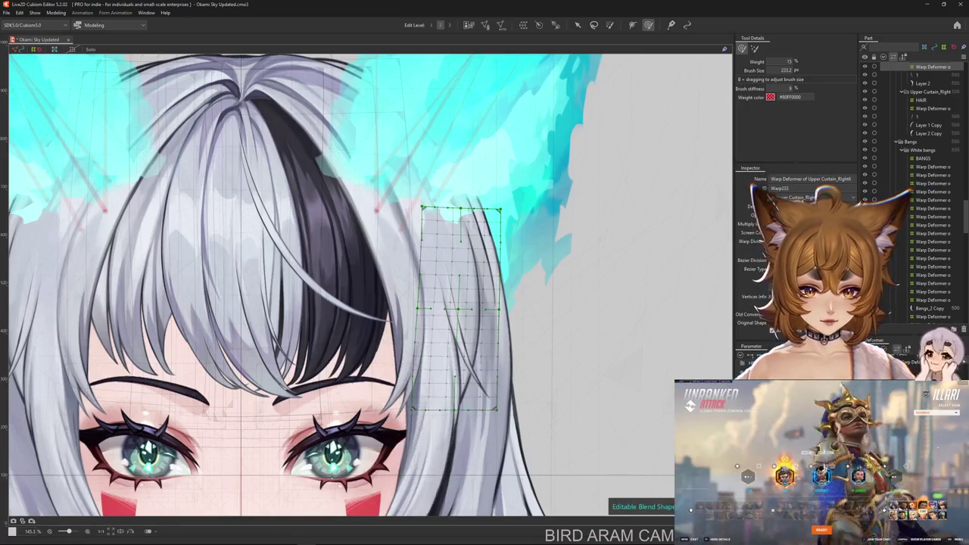
key("ctrl+y")
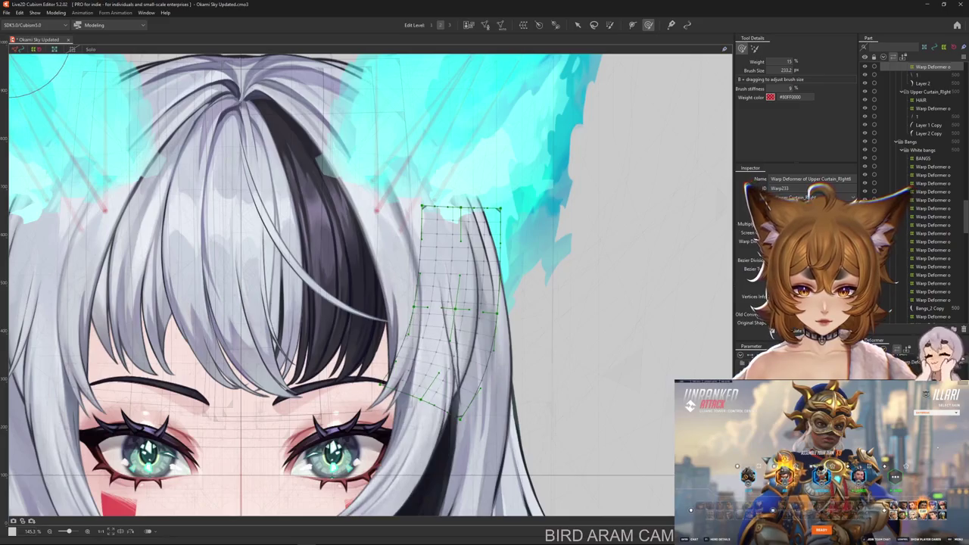
key("ctrl+z")
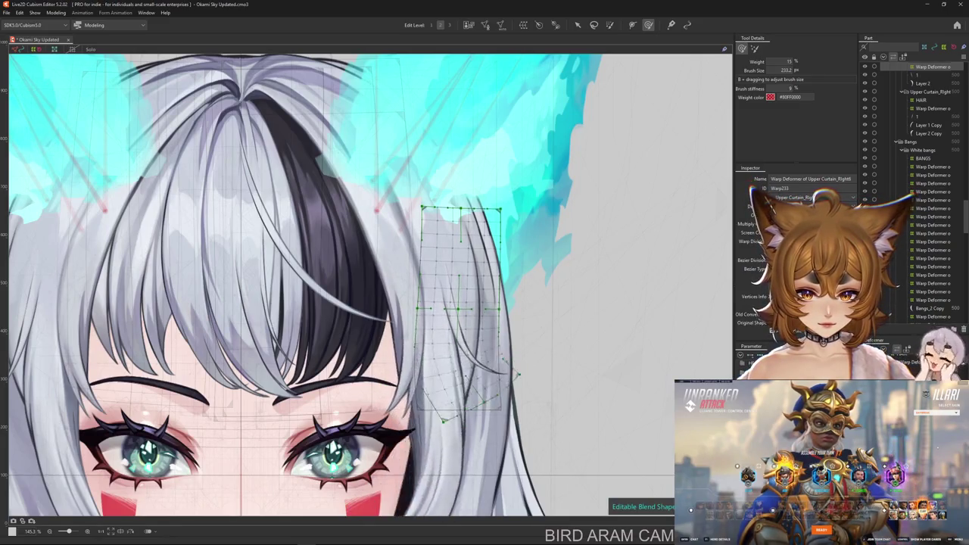
key("ctrl+z")
key("ctrl+z")
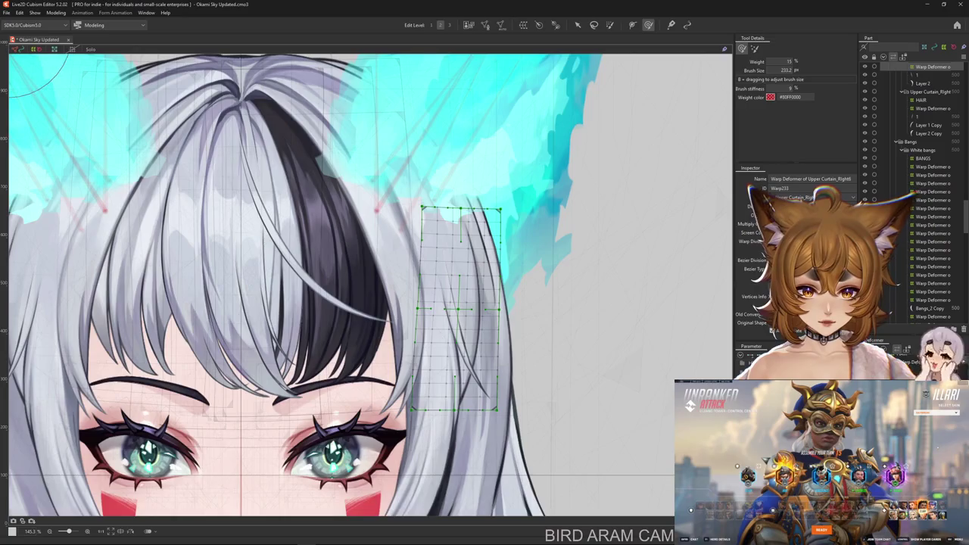
left_click(921, 74)
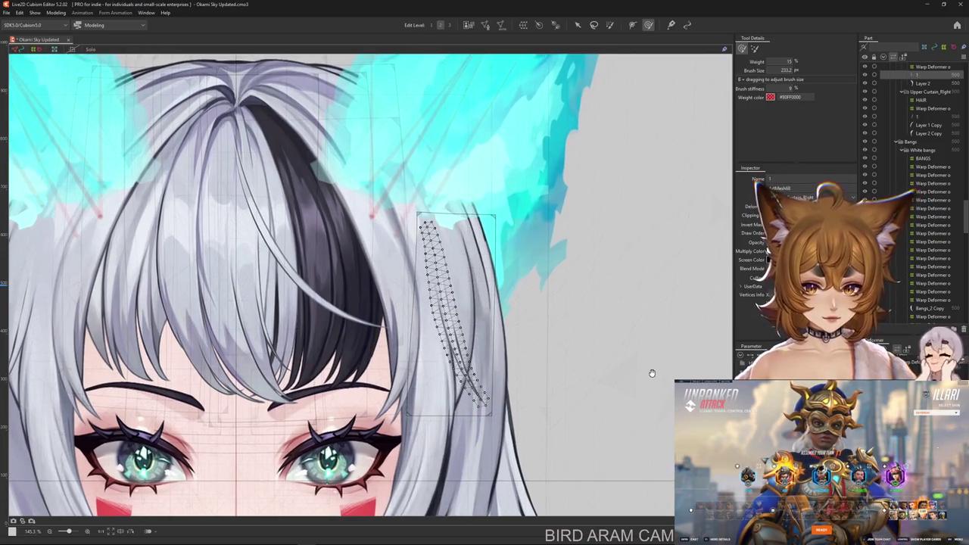
Start a temporary deformation with the method set to Temporary path.
left_click_drag(613, 132, 603, 125)
left_click(575, 25)
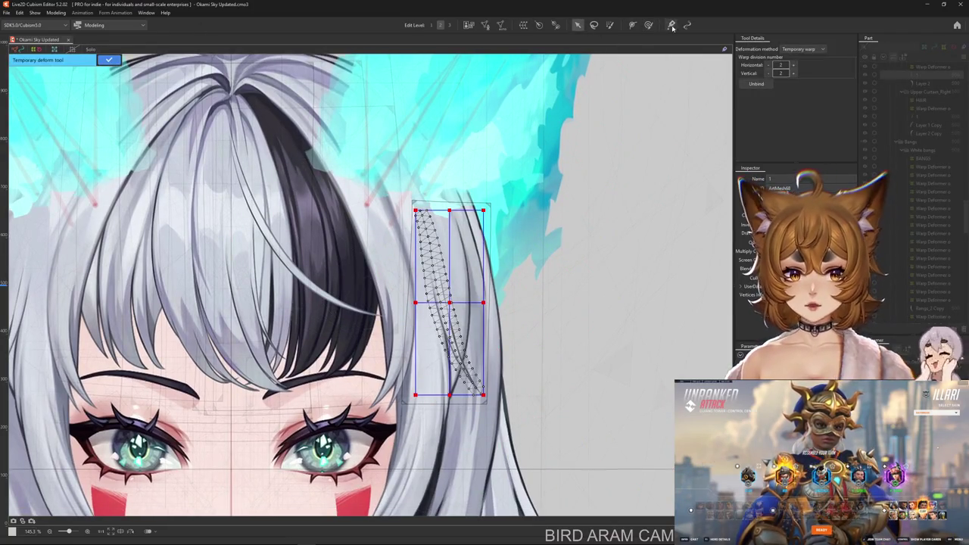
left_click(801, 50)
left_click(803, 105)
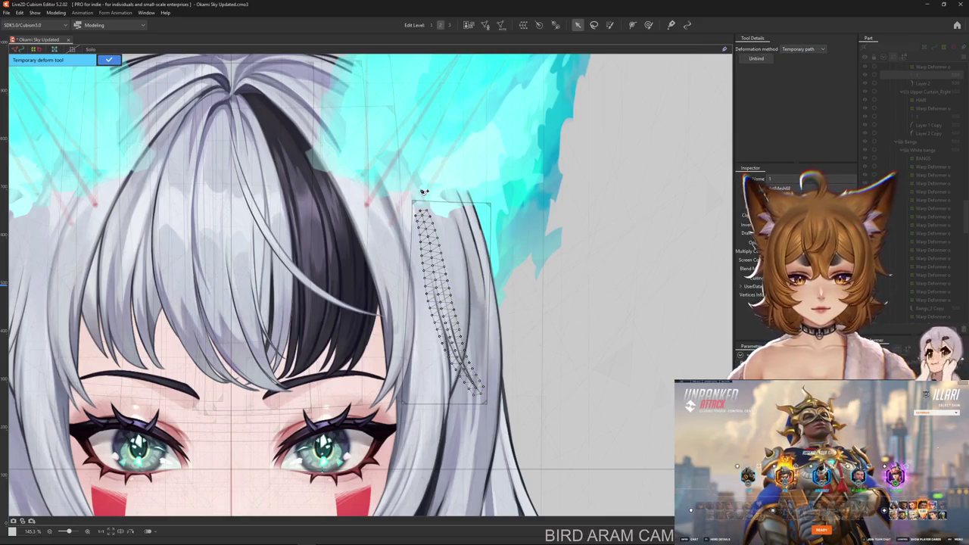
Place path points down the strand, curl its lower end outward, and commit.
left_click(441, 308)
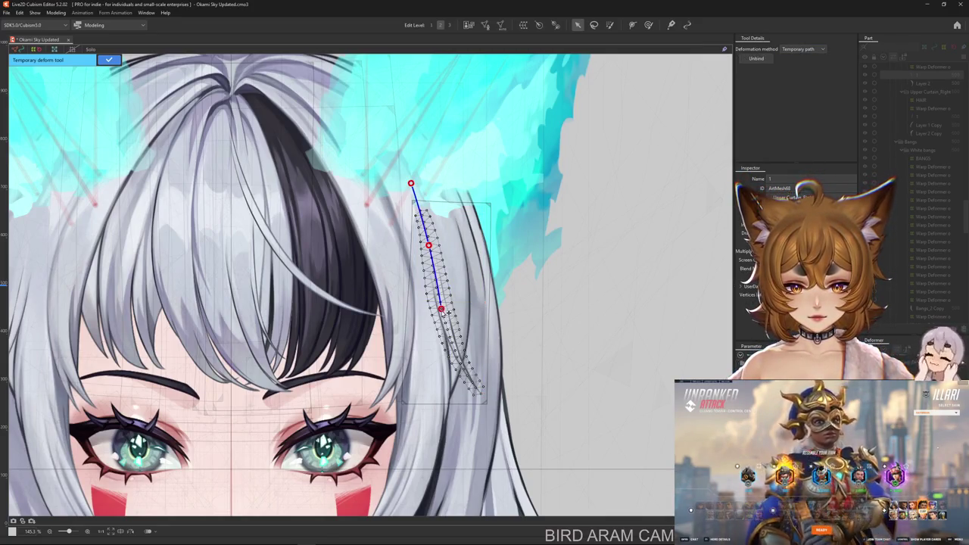
left_click(456, 354)
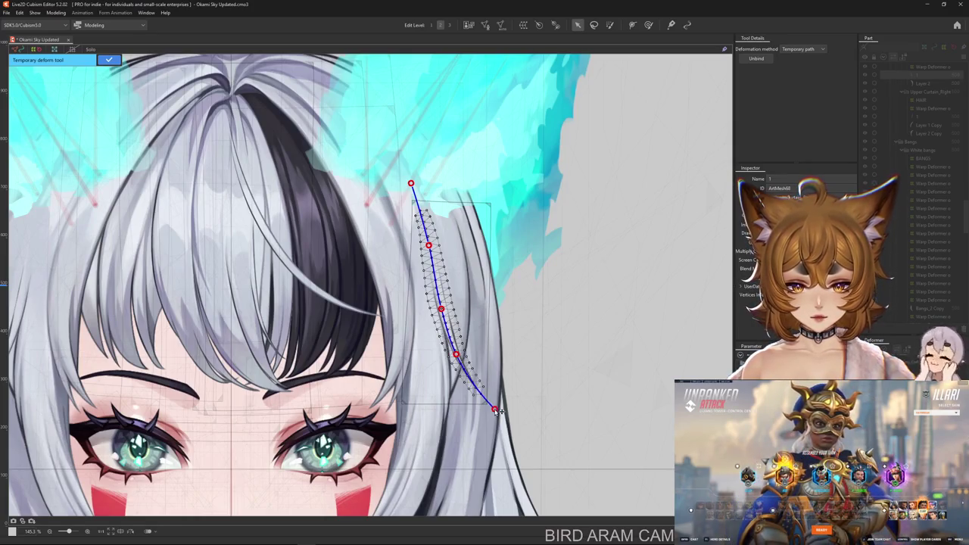
scroll(496, 411, "up", 2)
left_click_drag(497, 405, 544, 354)
left_click(471, 340)
left_click_drag(470, 340, 445, 323)
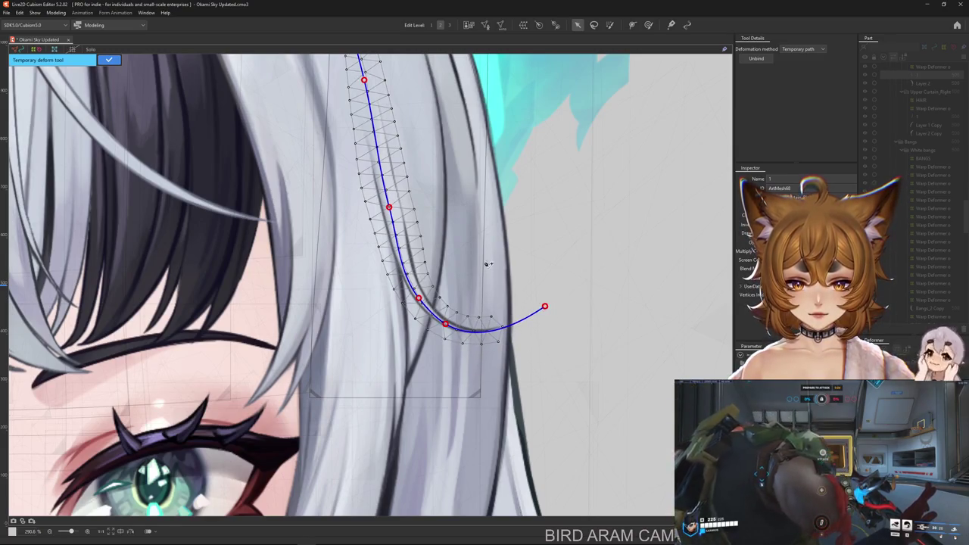
key("Return")
Step back through the undo history until strand mesh 1 loses its hooked curl.
scroll(530, 303, "down", 2)
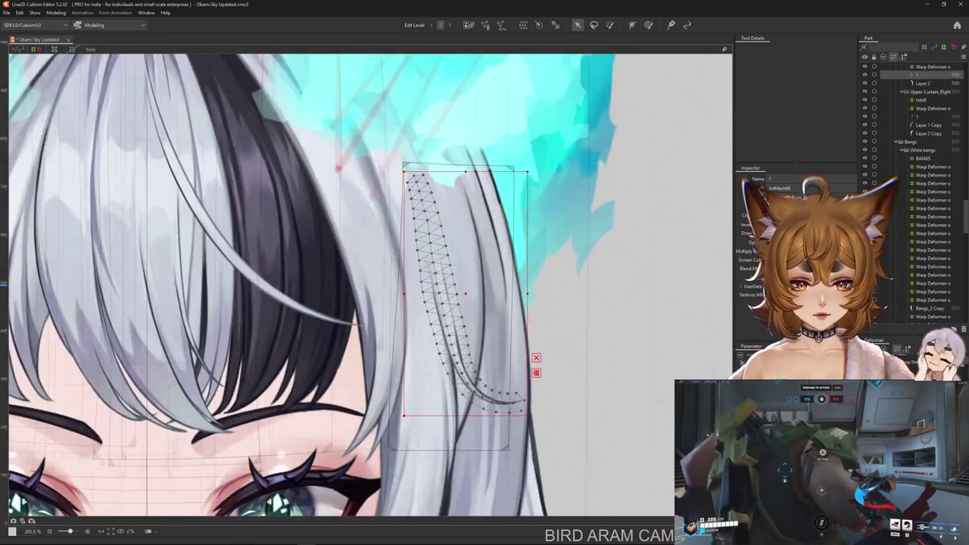
key("ctrl+z")
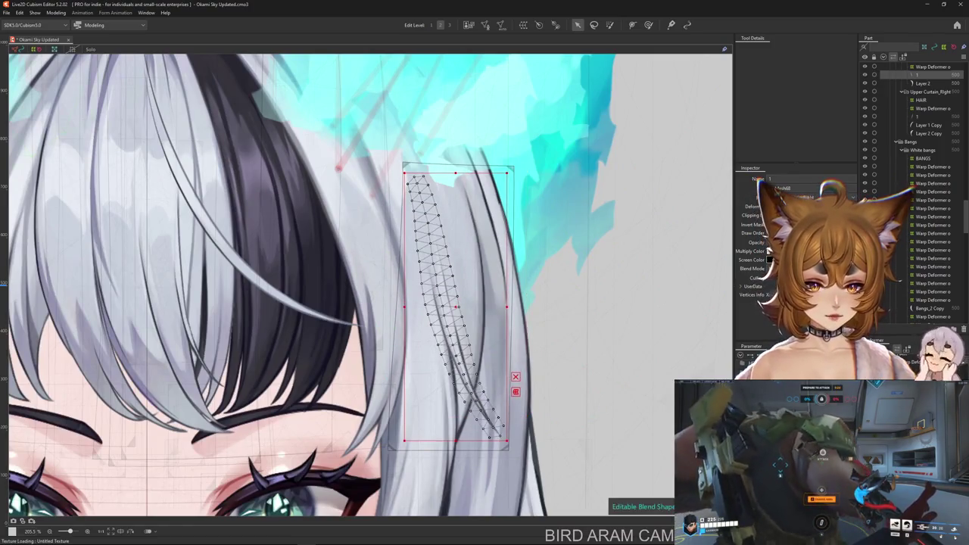
key("ctrl+y")
key("ctrl+z")
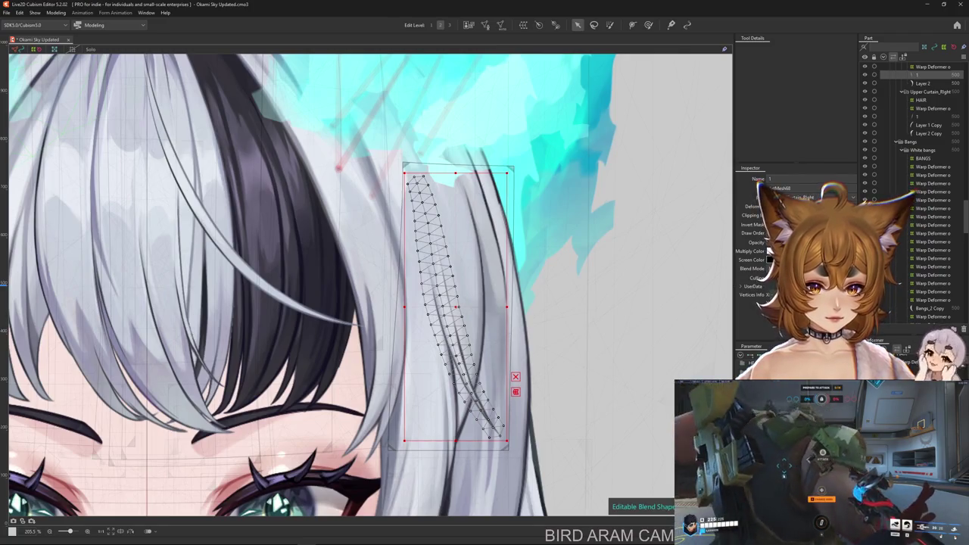
key("ctrl+y")
key("ctrl+z")
key("ctrl+z")
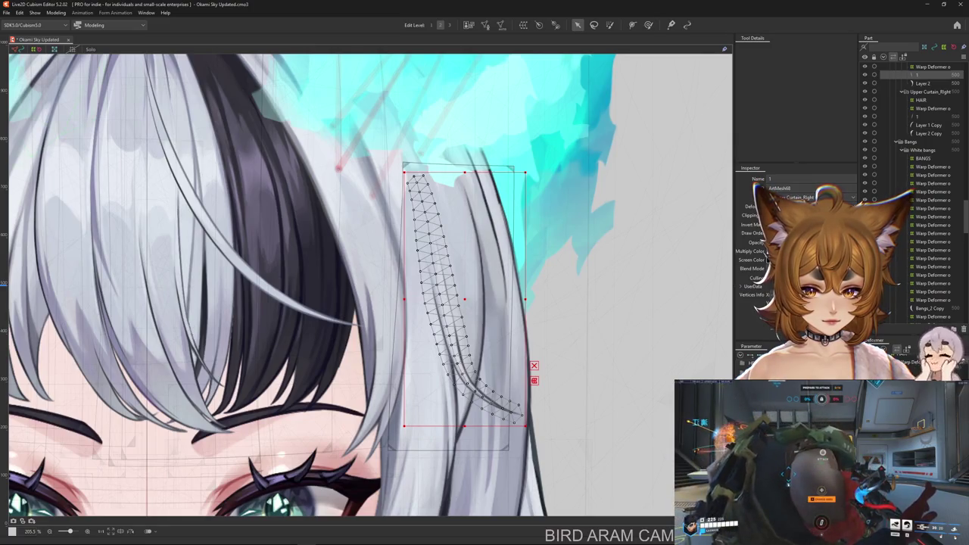
key("ctrl+z")
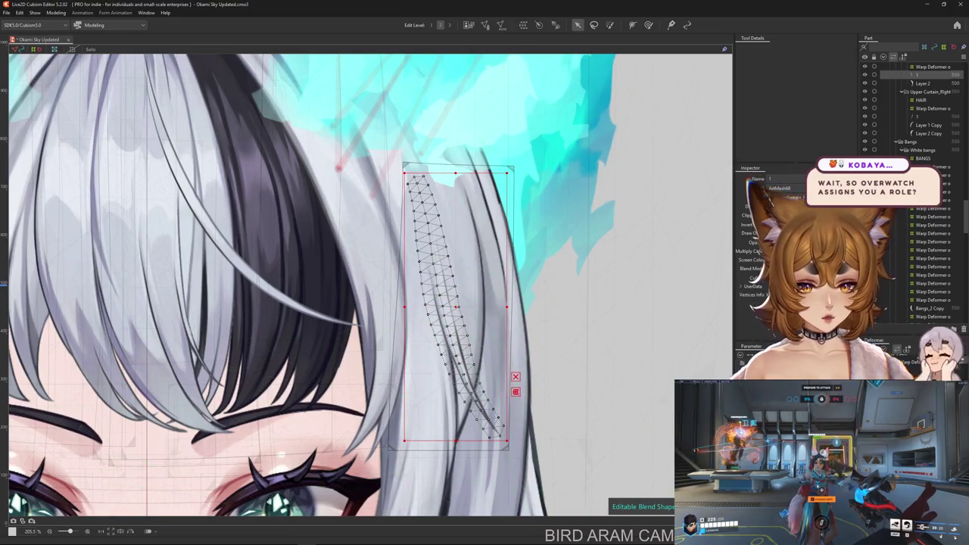
left_click_drag(454, 303, 429, 289)
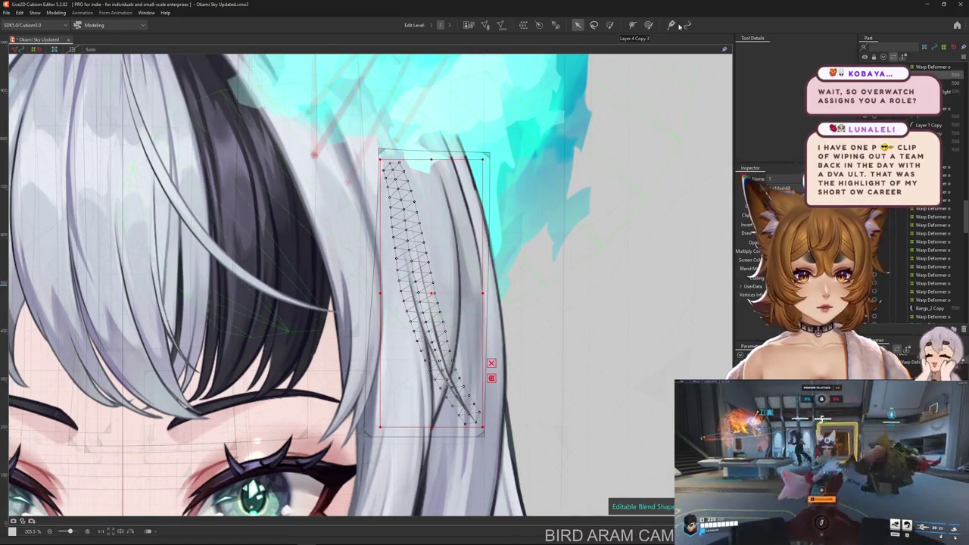
Draw a three-point deformation path down strand mesh 1 and pull its lower end into a curl.
left_click(632, 24)
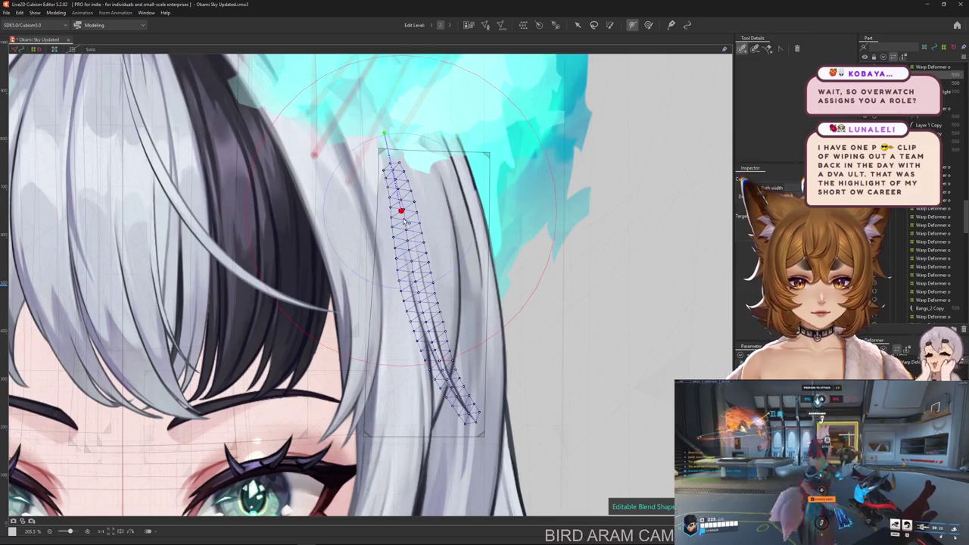
left_click(419, 295)
left_click(439, 365)
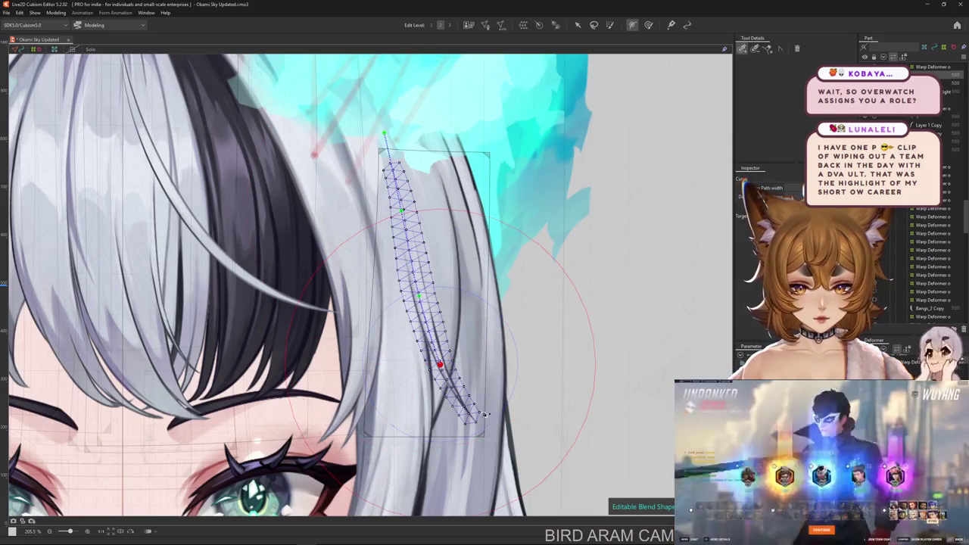
left_click(486, 435)
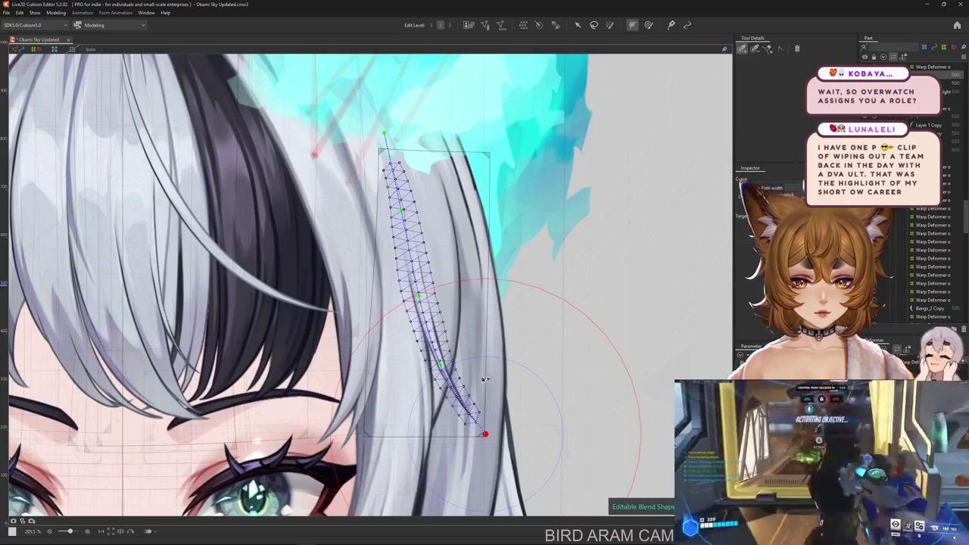
left_click(577, 24)
left_click_drag(488, 435, 508, 414)
Shrink the deform brush, undo the curl, and shift the strand's bottom end left.
left_click(648, 25)
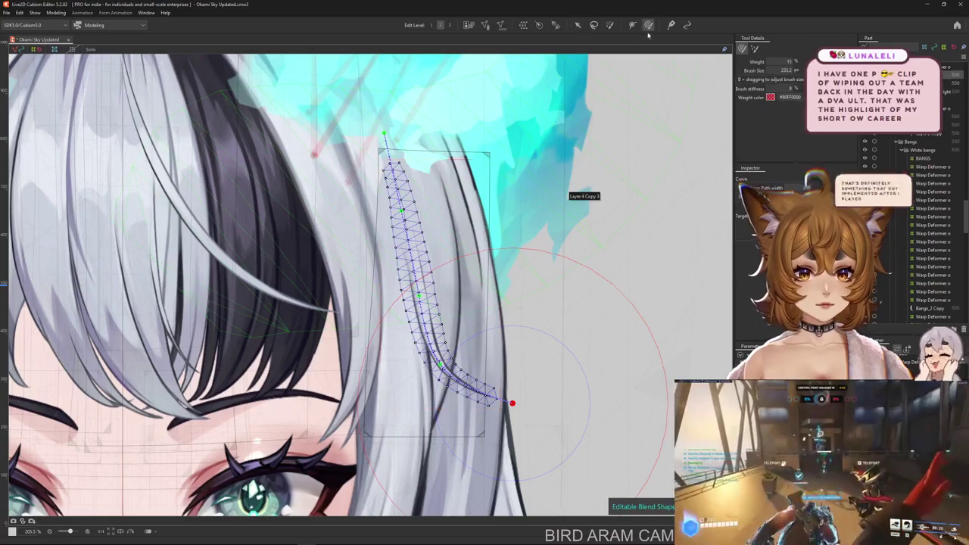
mouse_move(439, 381)
left_mouse_down()
mouse_move(458, 401)
mouse_move(544, 405)
left_mouse_up()
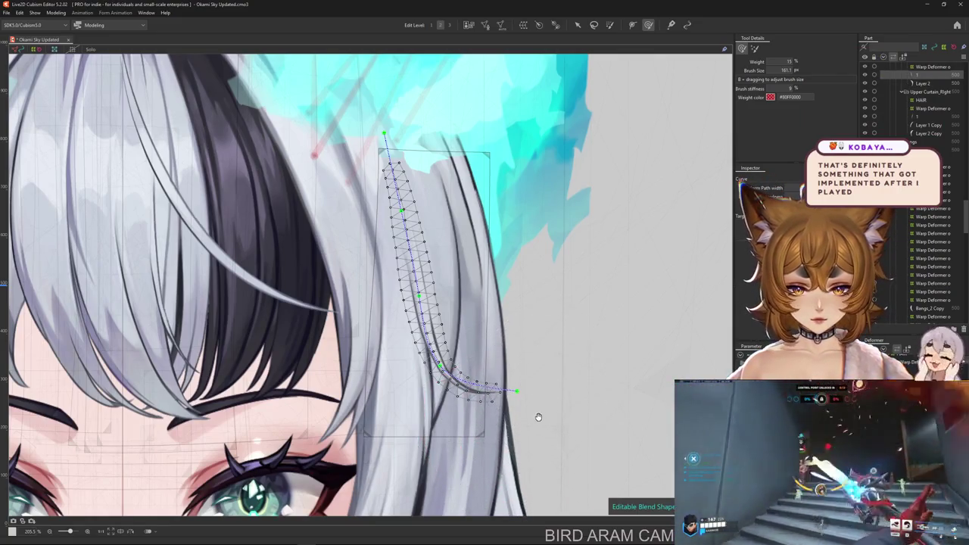
left_click_drag(543, 407, 568, 403)
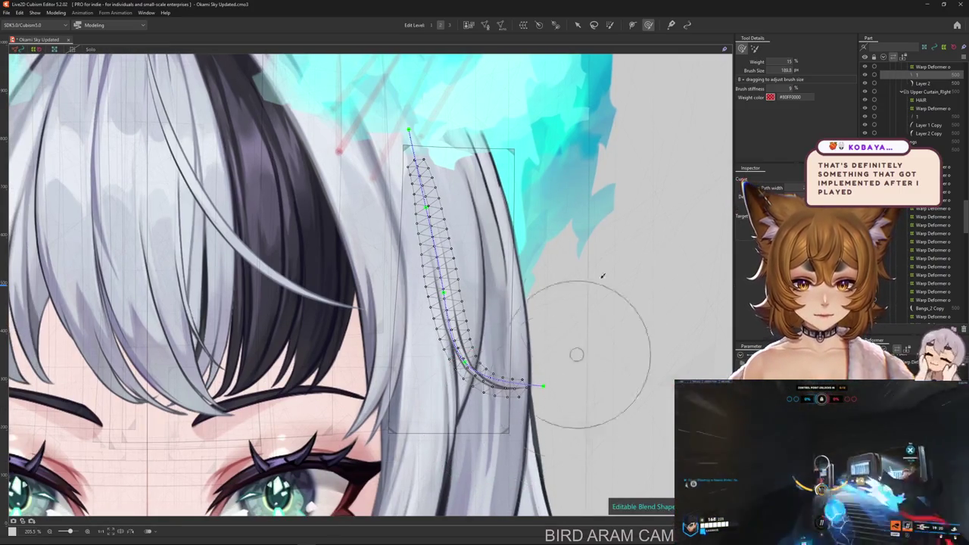
left_click(577, 25)
key("ctrl+z")
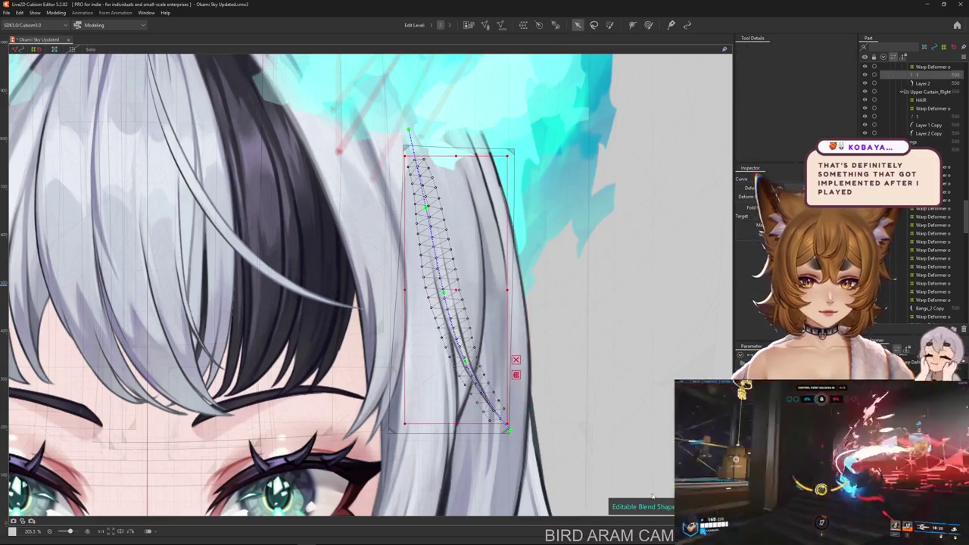
left_click_drag(509, 429, 452, 436)
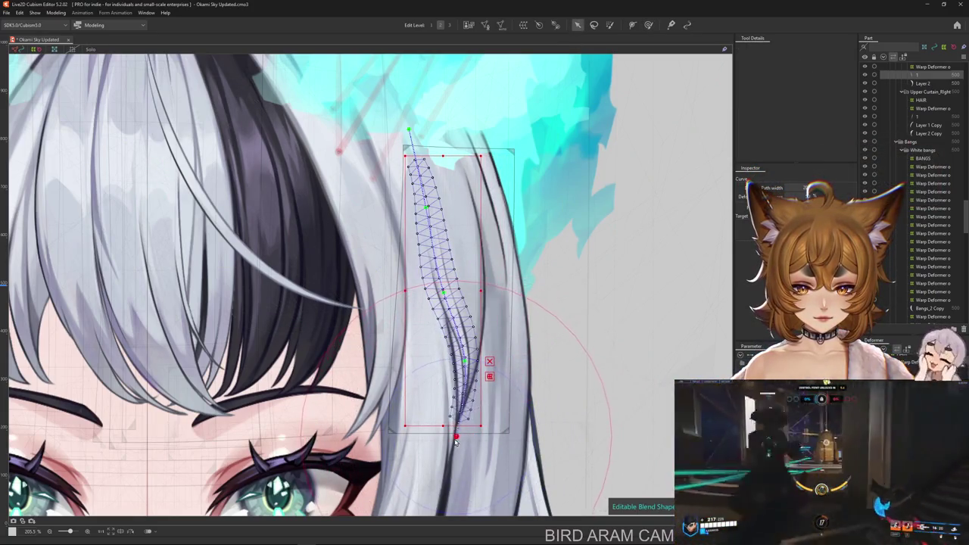
left_click(648, 25)
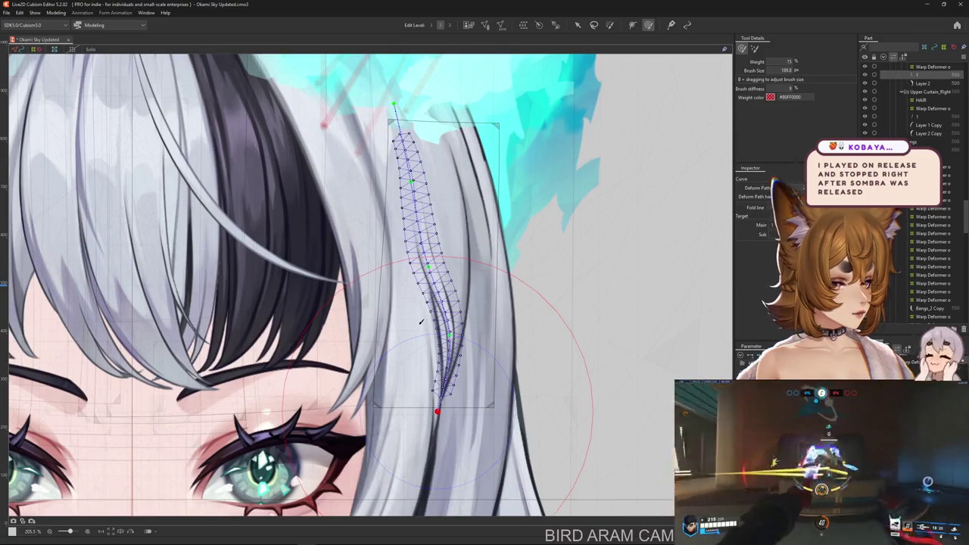
Shrink the deformation brush while toggling the mesh overlay to inspect the artwork.
left_click_drag(421, 322, 459, 347)
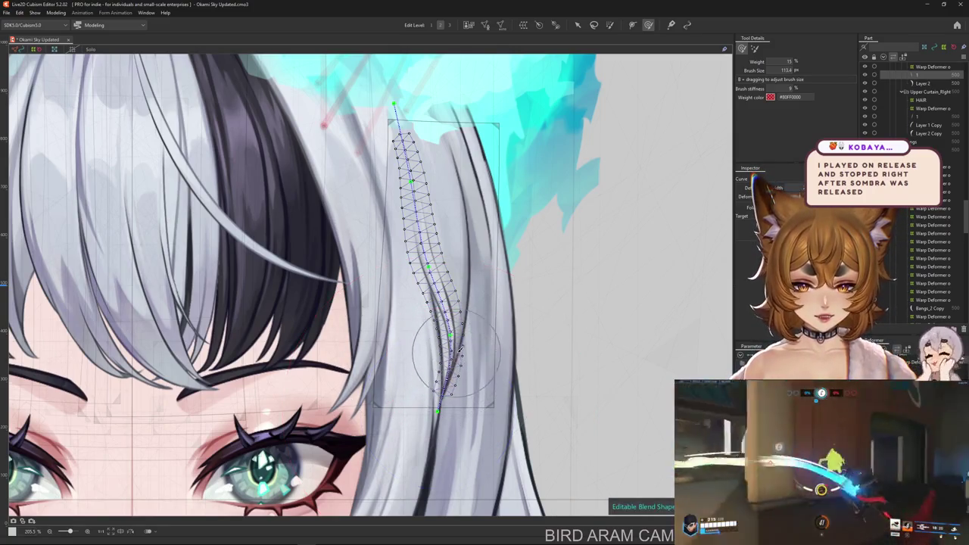
scroll(460, 348, "down", 1)
key("ctrl+h")
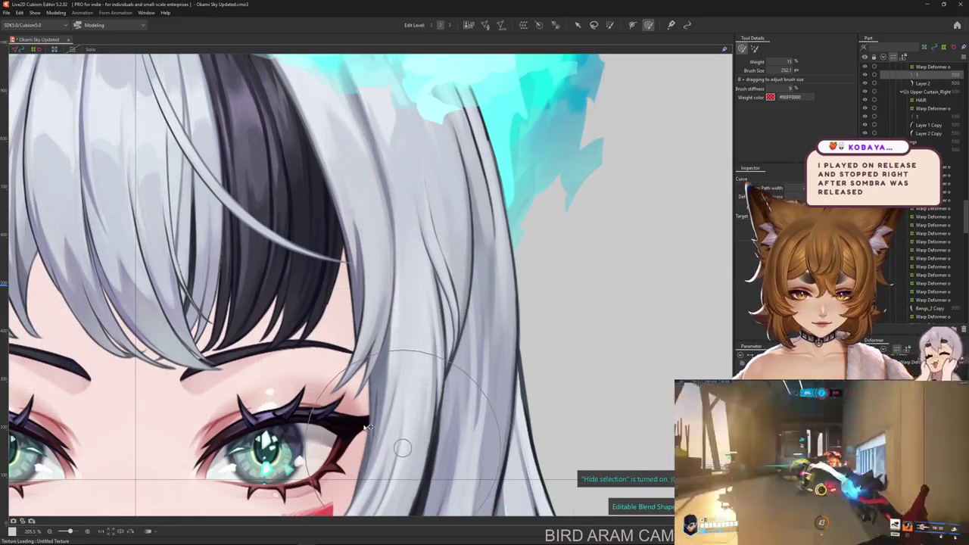
left_click_drag(368, 428, 406, 390)
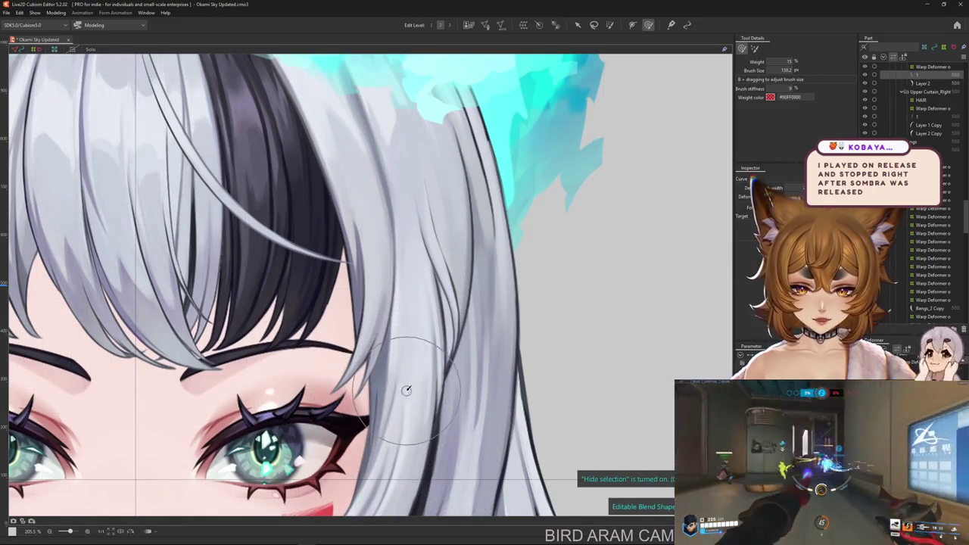
scroll(424, 386, "up", 1)
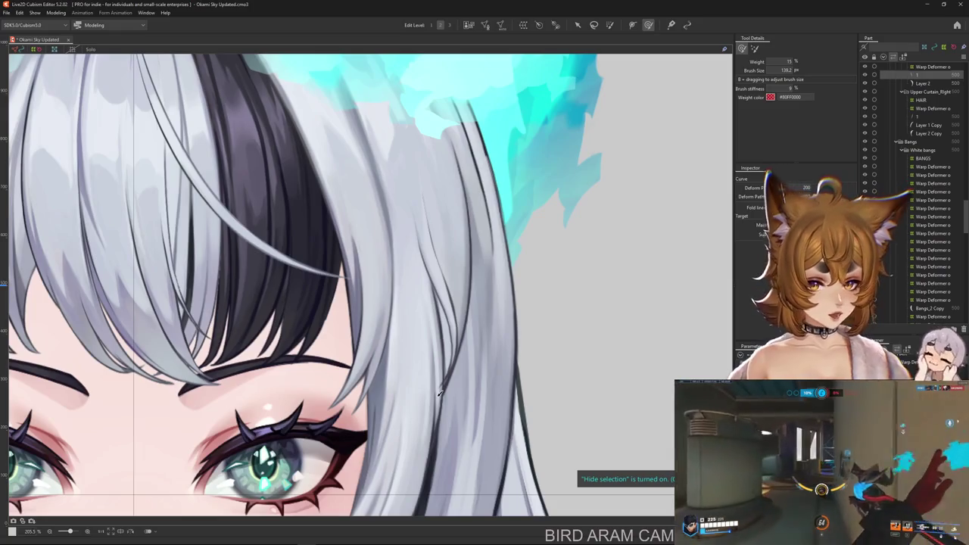
key("ctrl+h")
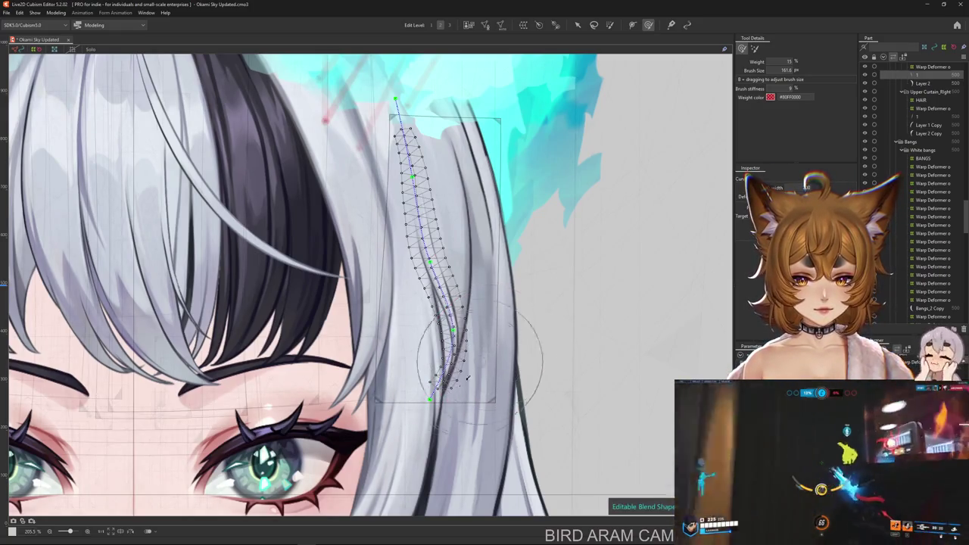
left_click_drag(462, 427, 447, 389)
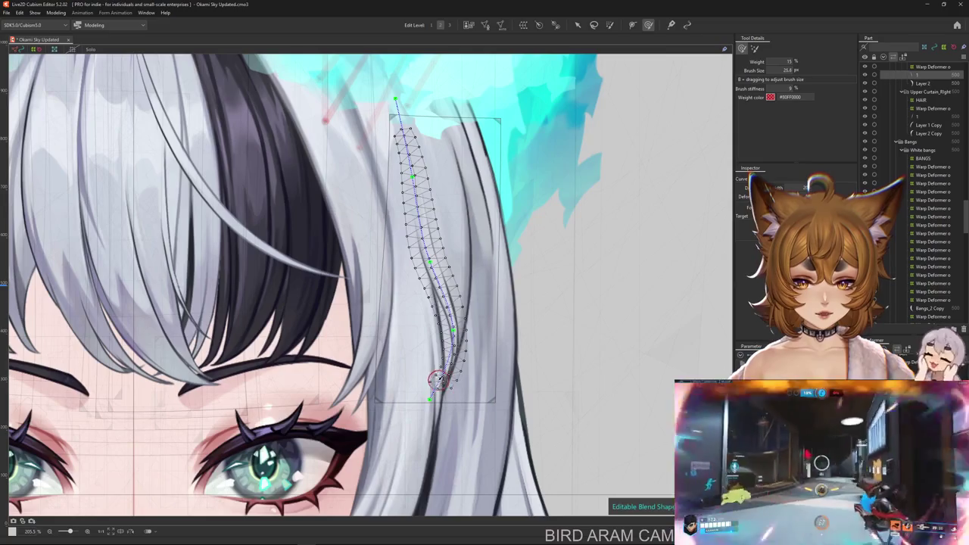
key("ctrl+h")
key("ctrl+h")
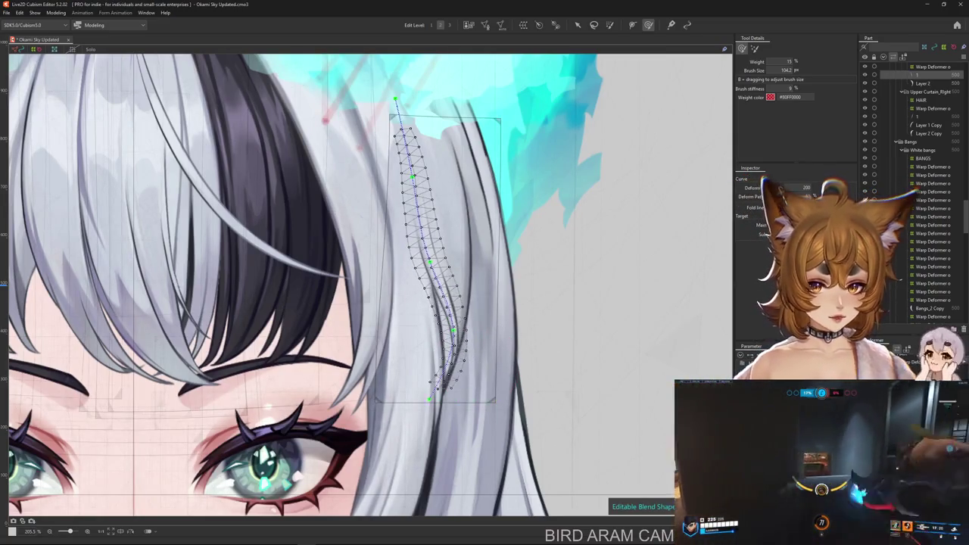
Try pulling the strand's lower end right, then undo back to the straight strand.
left_click_drag(462, 375, 522, 362)
key("ctrl+z")
key("ctrl+z")
key("ctrl+z")
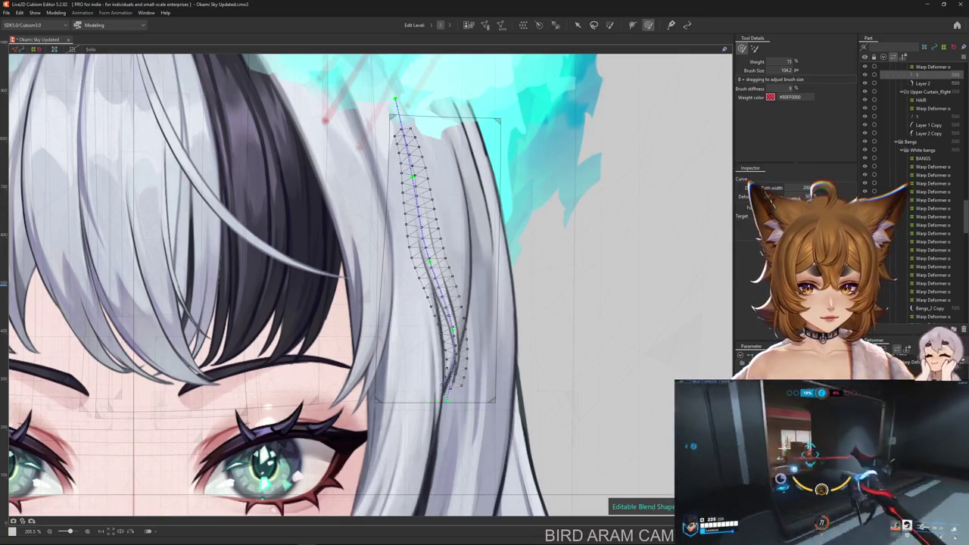
key("ctrl+z")
left_click(609, 25)
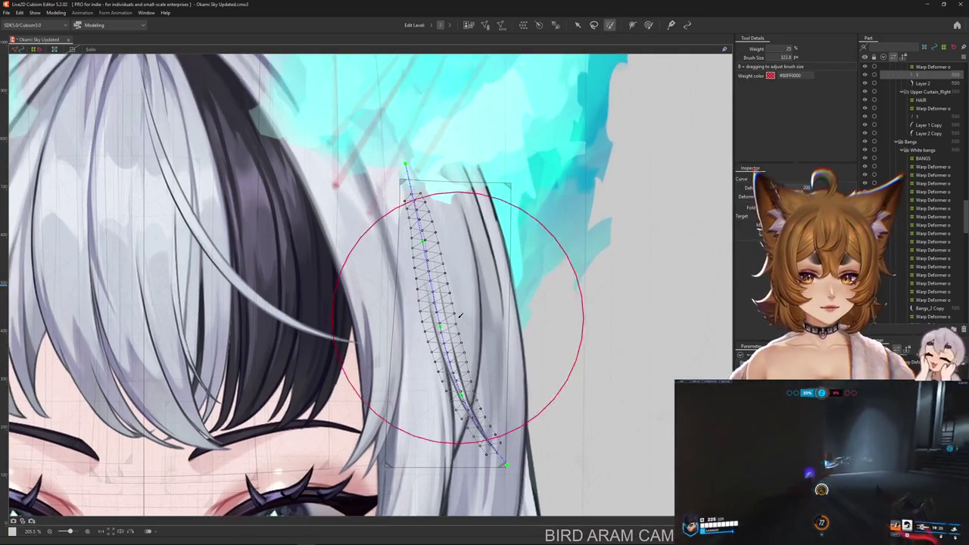
Paint full weight over the upper hair strand and bend its lower end to the right.
left_click(418, 278)
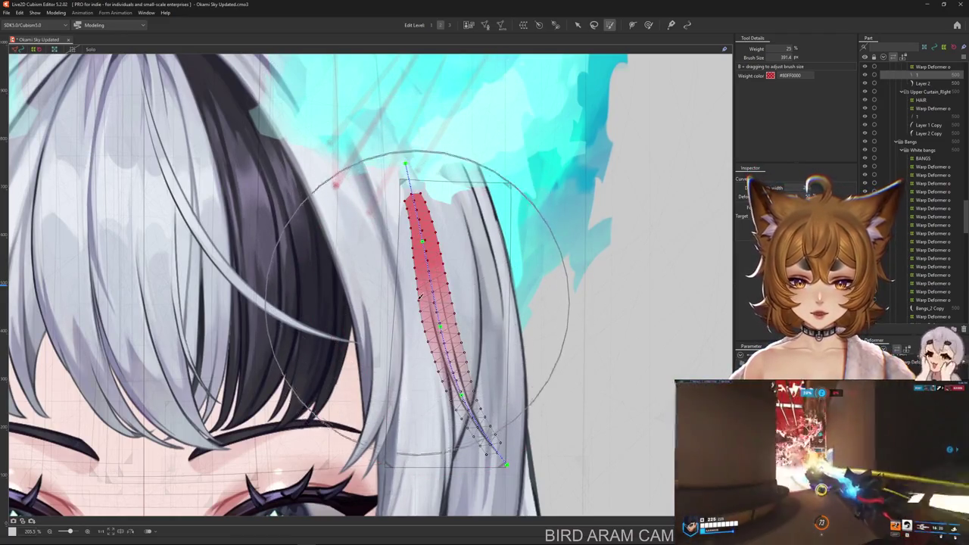
left_click_drag(418, 278, 435, 325)
left_click(870, 409)
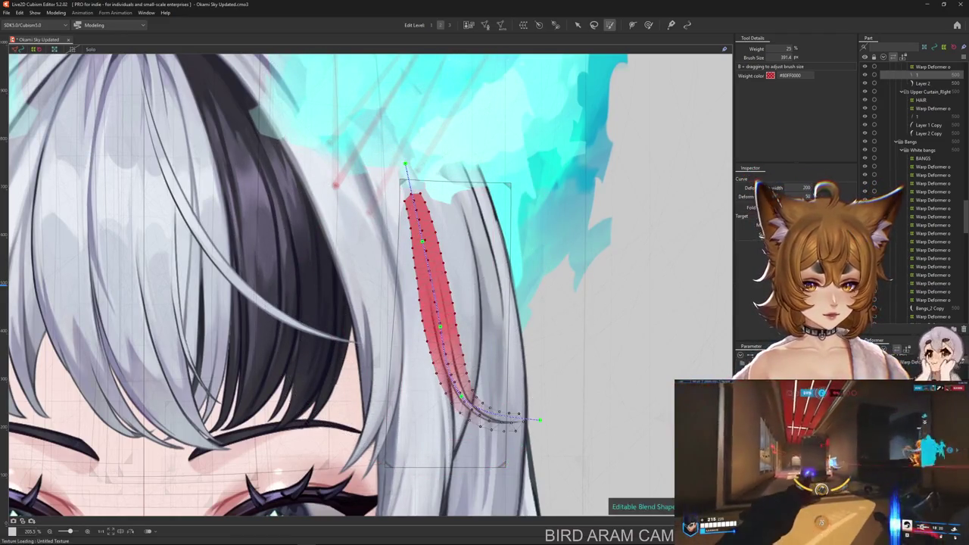
left_click(508, 296)
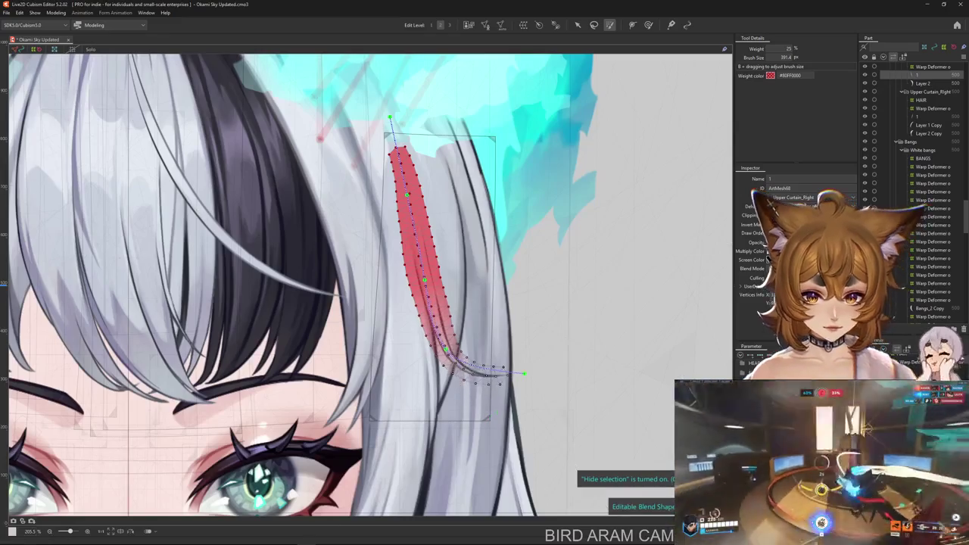
Try curling the path's bottom end, undo it, and paint solid weights onto the strip.
left_click_drag(491, 417, 523, 373)
key("ctrl+z")
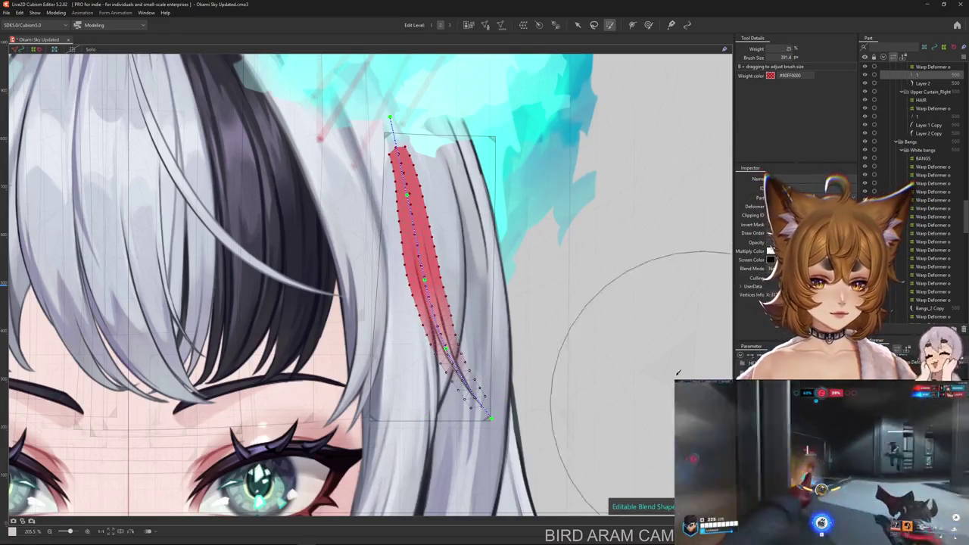
left_click_drag(362, 184, 424, 303)
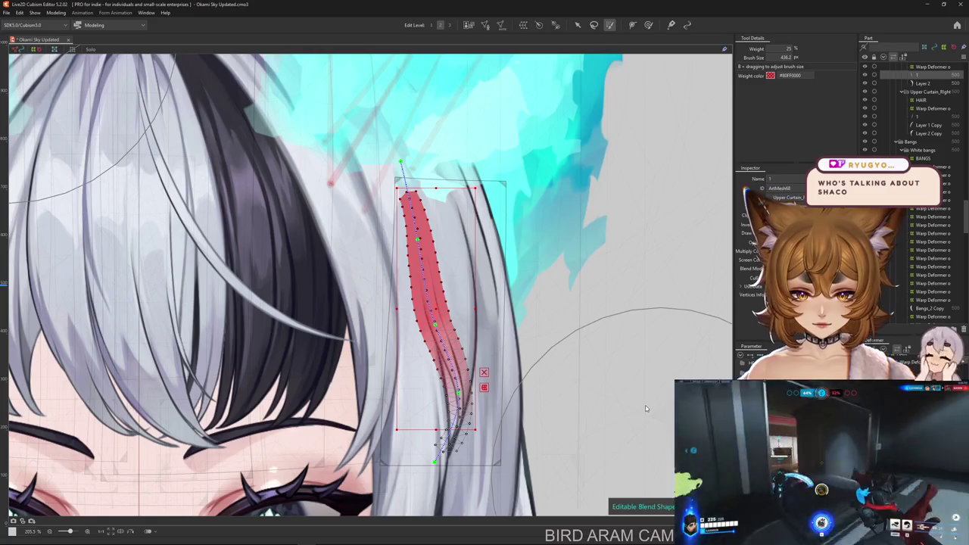
Shrink the deformation brush and nudge the strand's lower part slightly right.
left_click(648, 24)
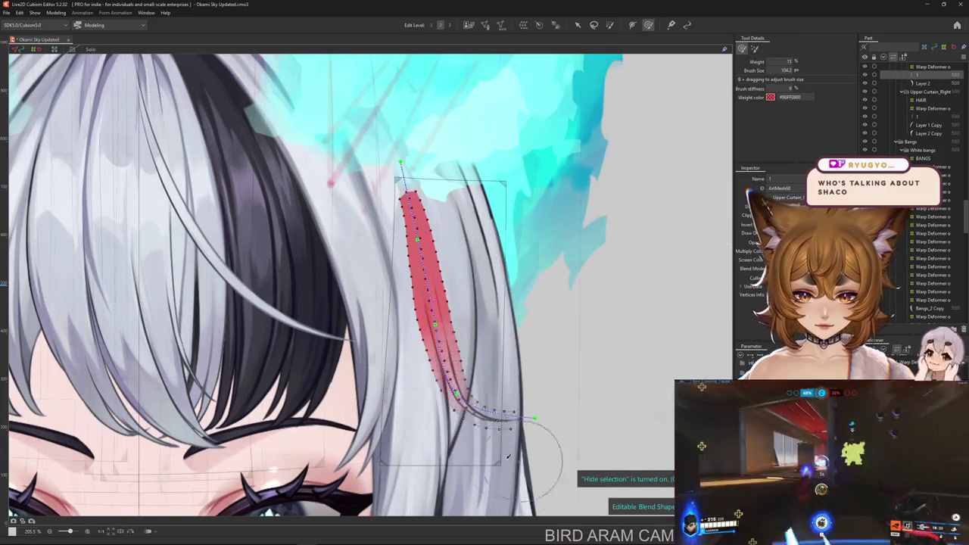
mouse_move(489, 401)
left_mouse_down()
mouse_move(469, 399)
mouse_move(570, 412)
mouse_move(574, 392)
mouse_move(471, 402)
left_mouse_up()
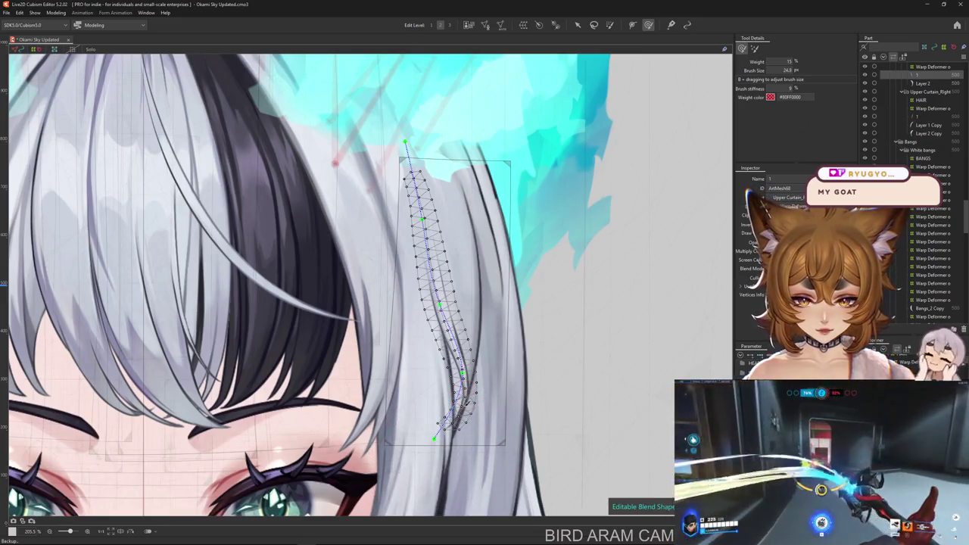
scroll(461, 402, "up", 2)
left_click_drag(458, 412, 474, 402)
Resize the deform brush and pull the strand's lower end down and to the right.
scroll(505, 358, "down", 1)
scroll(505, 358, "down", 1)
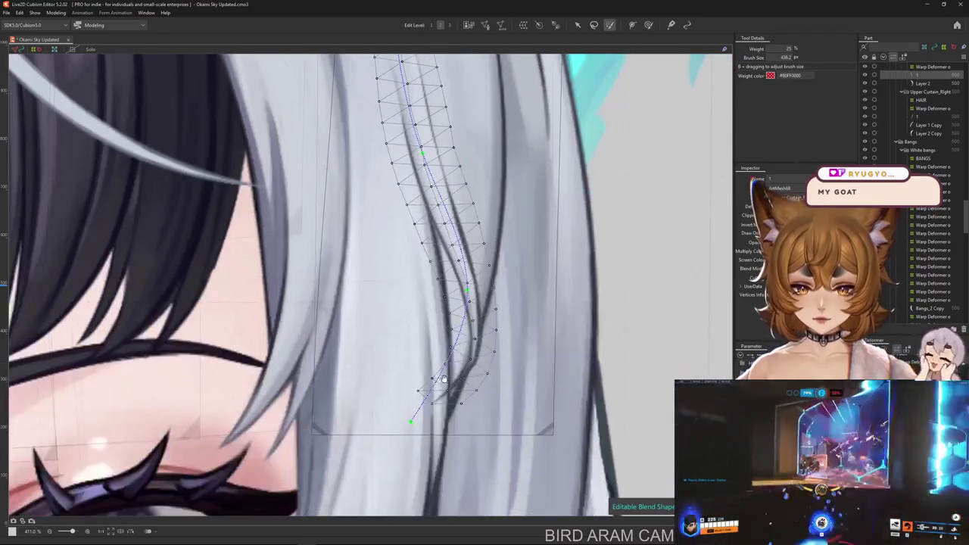
left_click_drag(385, 404, 385, 400)
left_click_drag(402, 357, 485, 445)
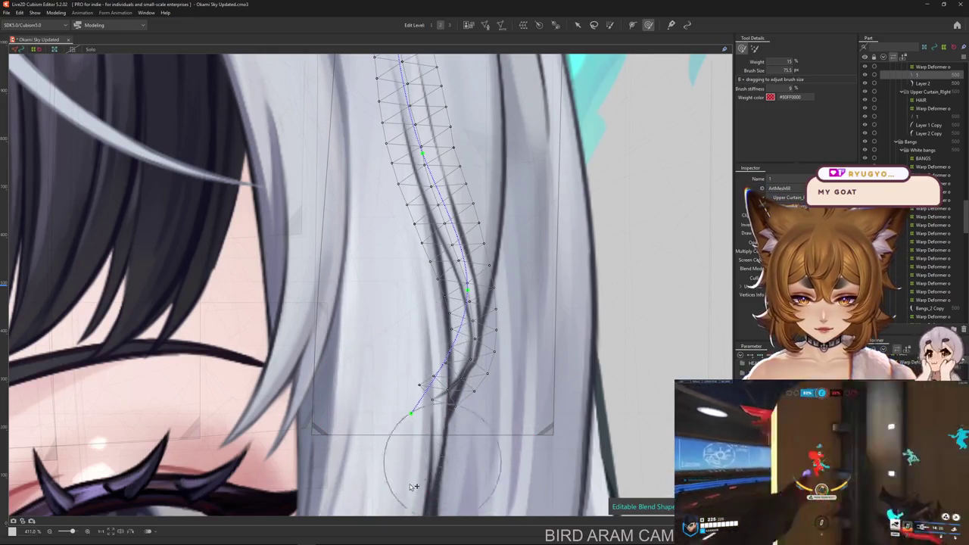
left_click_drag(413, 486, 490, 365)
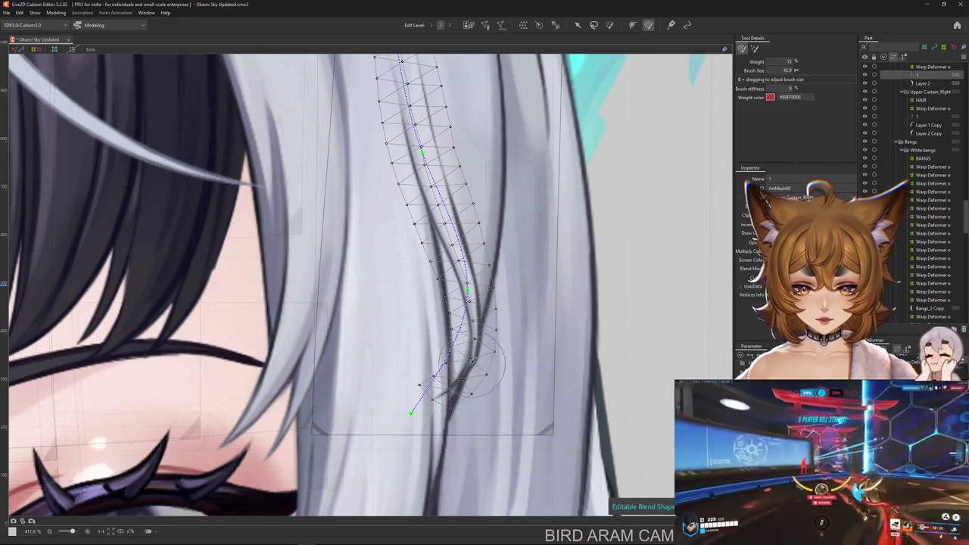
scroll(457, 385, "down", 6)
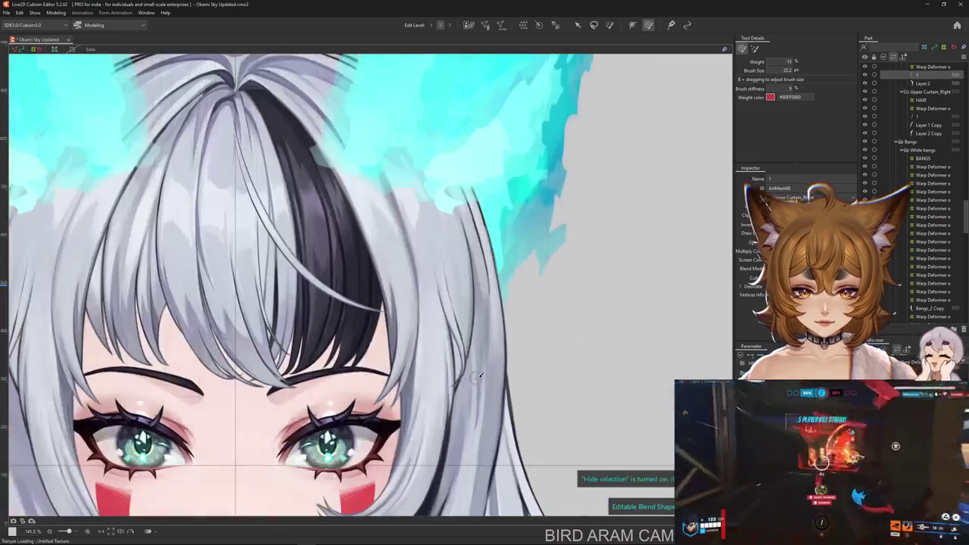
scroll(451, 360, "down", 3)
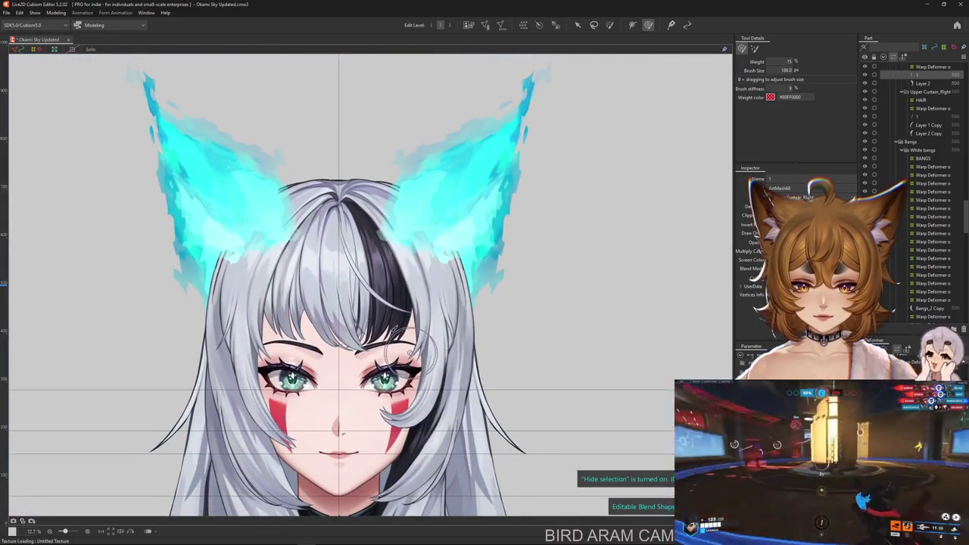
scroll(463, 364, "up", 5)
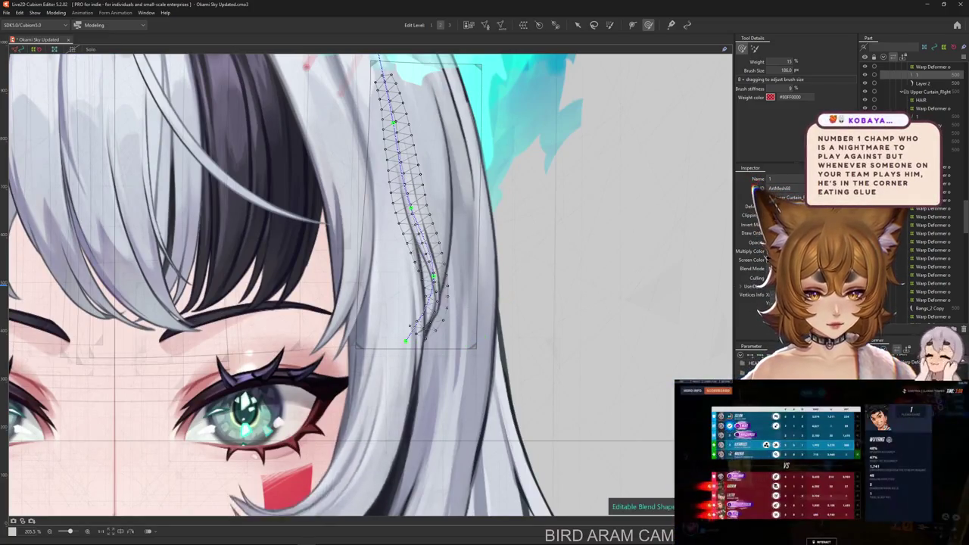
left_click_drag(435, 333, 505, 361)
left_click(55, 12)
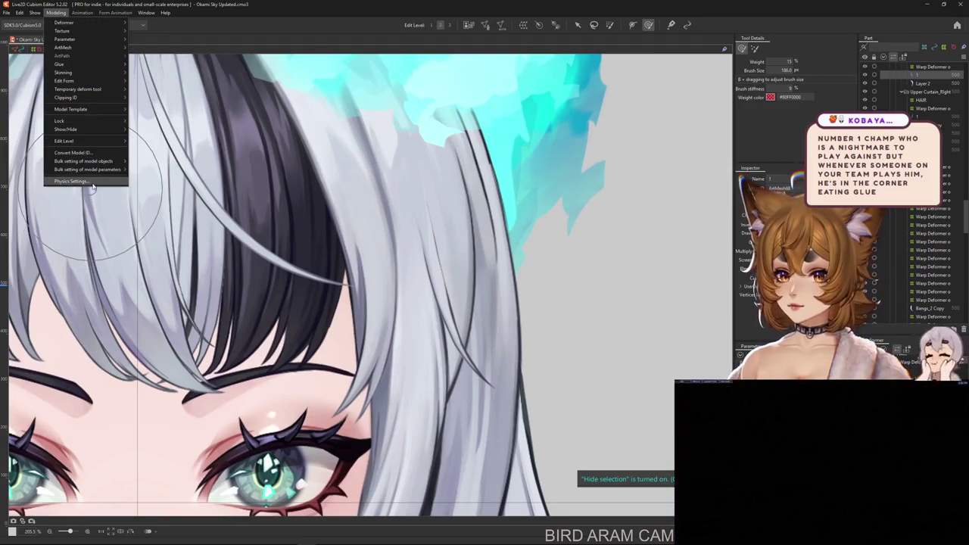
left_click(79, 185)
scroll(628, 129, "up", 4)
scroll(530, 287, "up", 2)
scroll(515, 318, "up", 2)
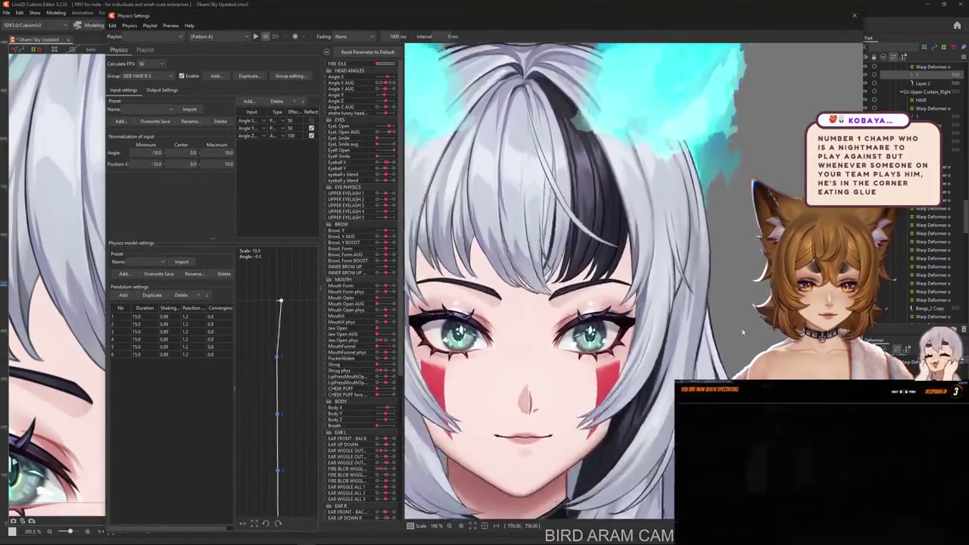
scroll(512, 322, "up", 2)
mouse_move(513, 324)
left_mouse_down()
mouse_move(621, 220)
mouse_move(610, 345)
mouse_move(631, 239)
mouse_move(795, 104)
left_mouse_up()
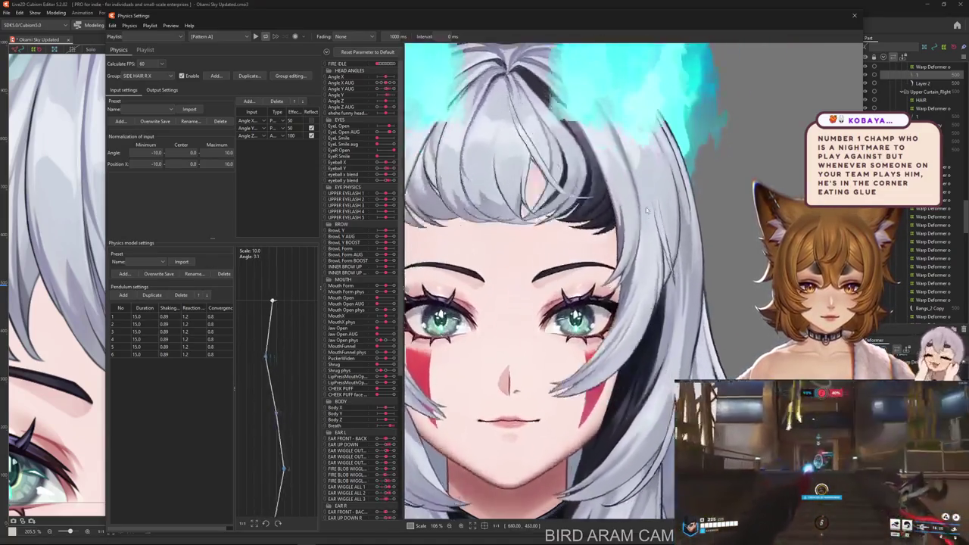
left_click(854, 16)
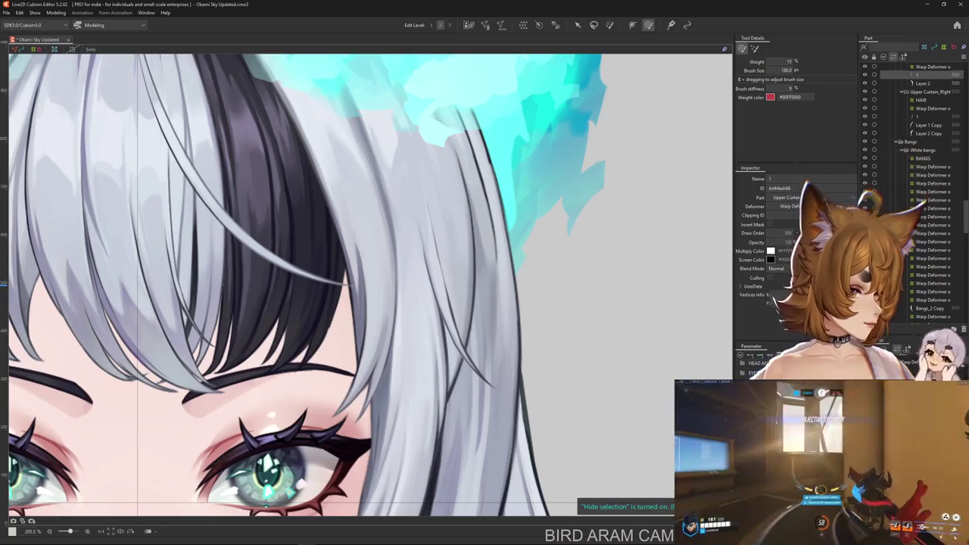
Select and deselect the right strand's warp deformer and art mesh, adjusting the brush size.
left_click(225, 274)
left_click(685, 344)
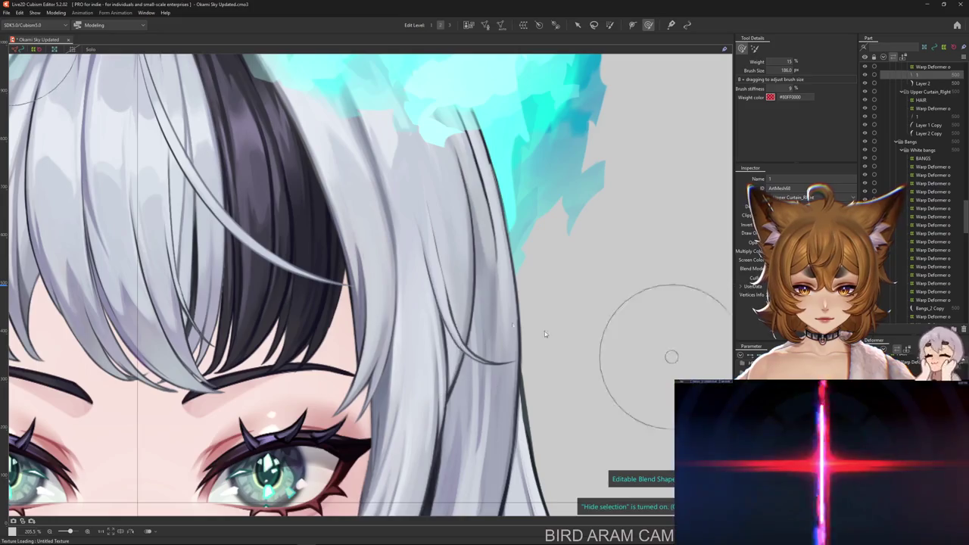
left_click(465, 357)
left_click_drag(464, 356, 519, 393)
key("Escape")
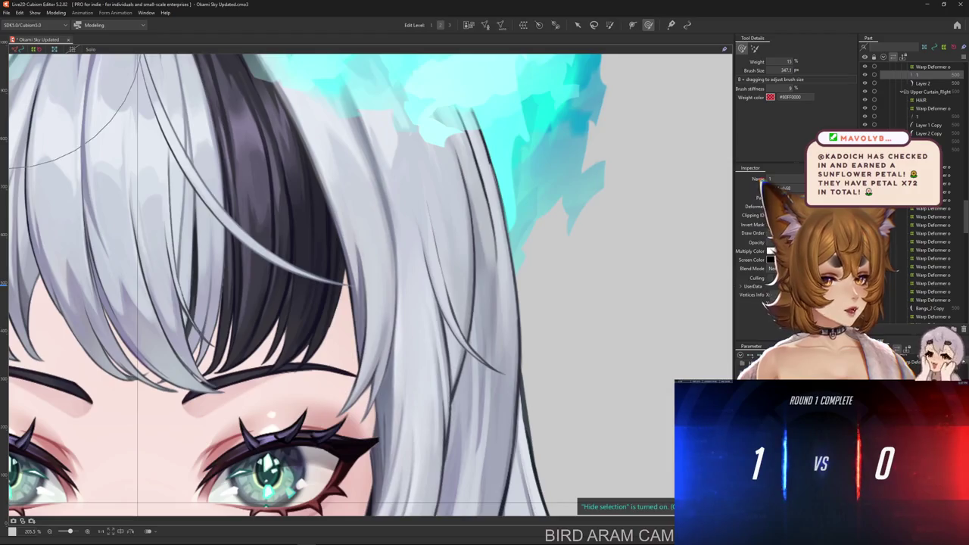
Select the top Warp Deformer and bend its lower part up and to the right.
left_click(933, 67)
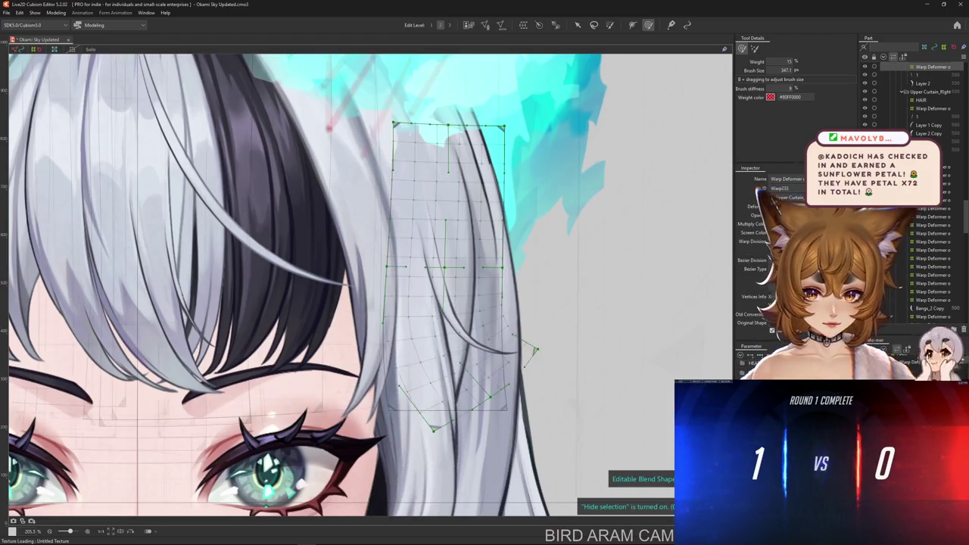
mouse_move(485, 454)
left_mouse_down()
mouse_move(545, 348)
mouse_move(401, 417)
left_mouse_up()
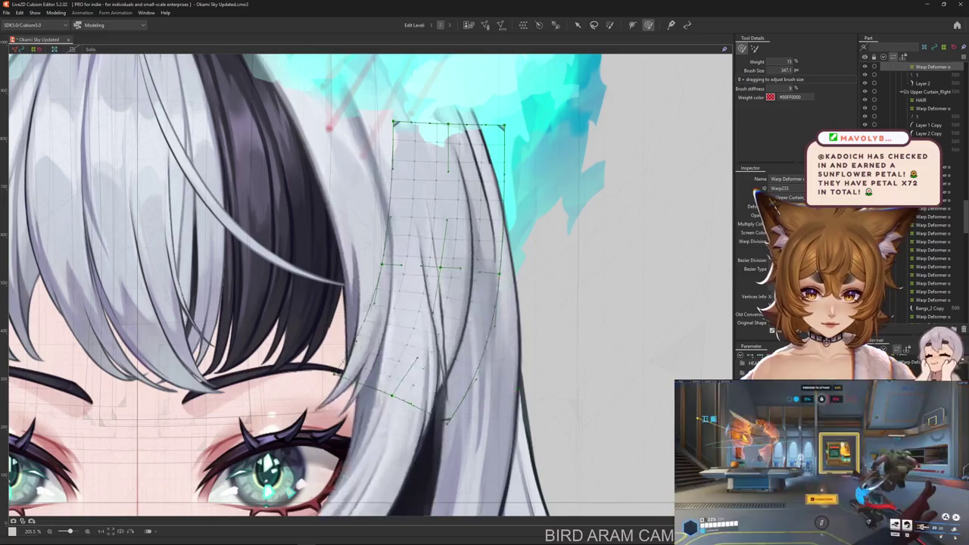
scroll(557, 417, "down", 3)
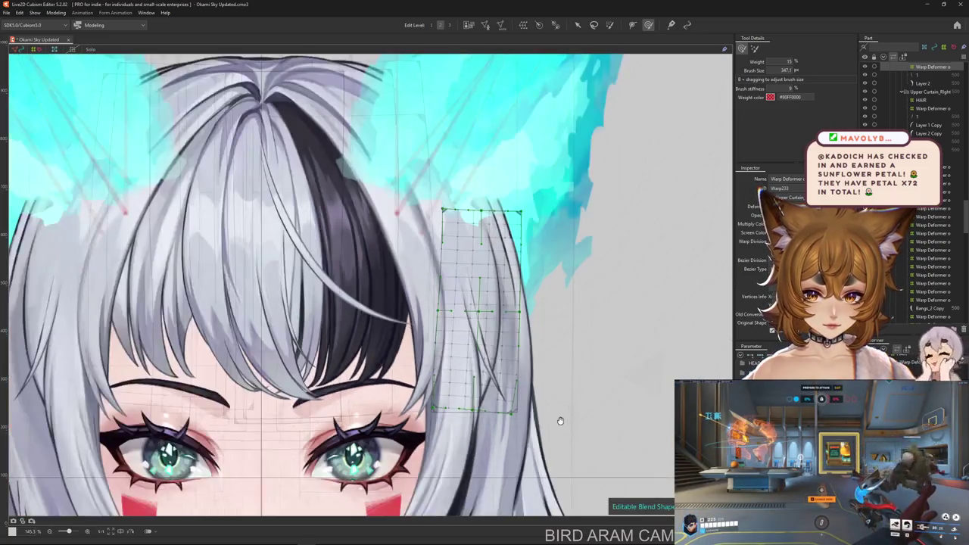
key("ctrl+h")
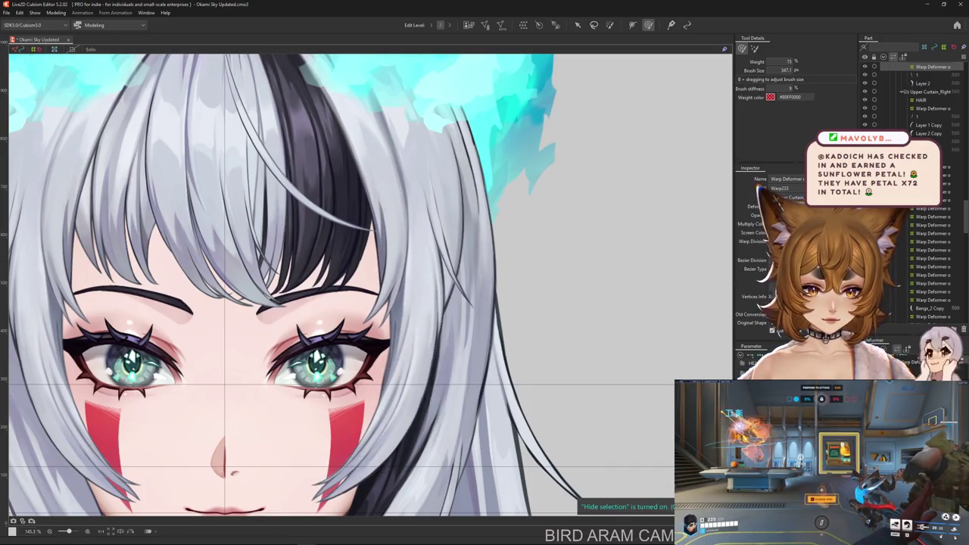
left_click(610, 27)
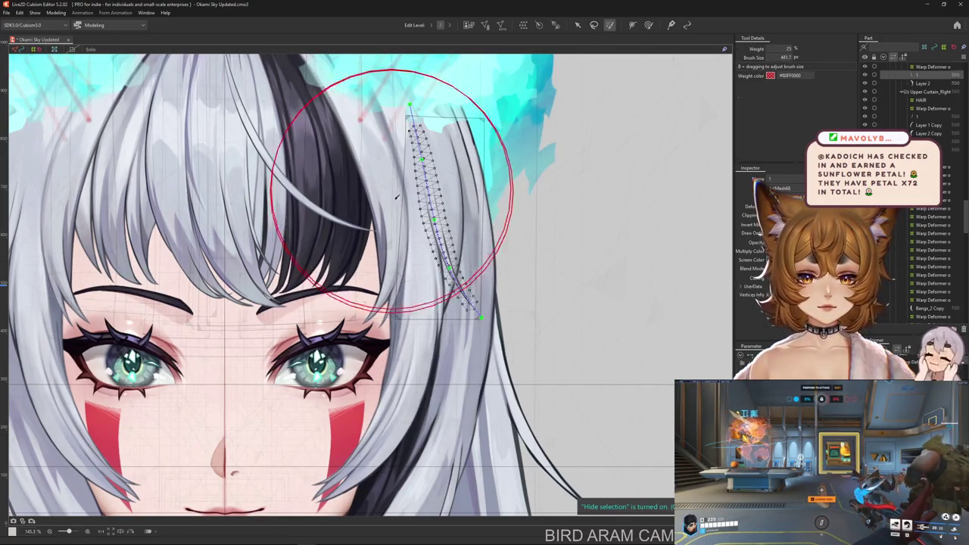
Paint weight along the thin strand, preview its curl, and repaint with a larger brush.
left_click_drag(413, 147, 399, 188)
left_click_drag(420, 136, 454, 281)
key("Return")
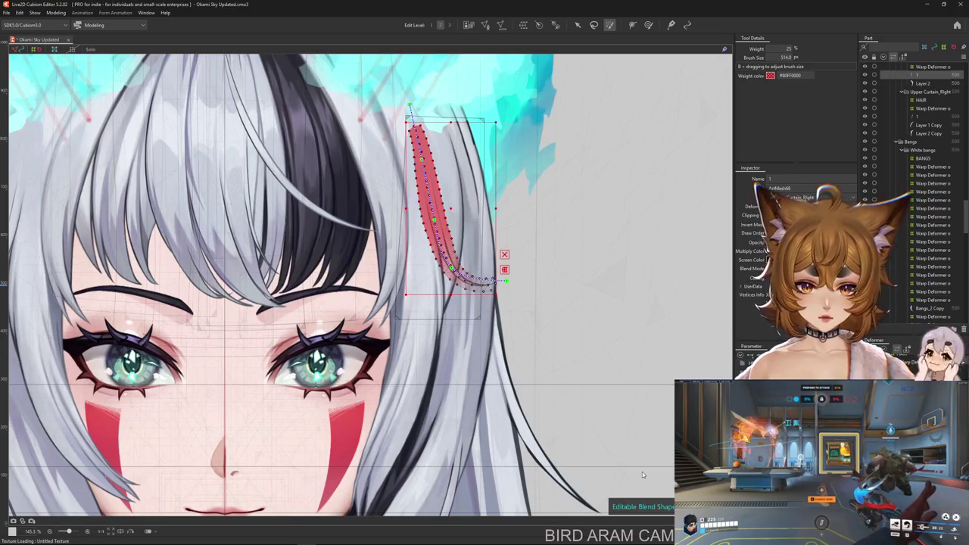
key("ctrl+z")
left_click_drag(632, 467, 651, 467)
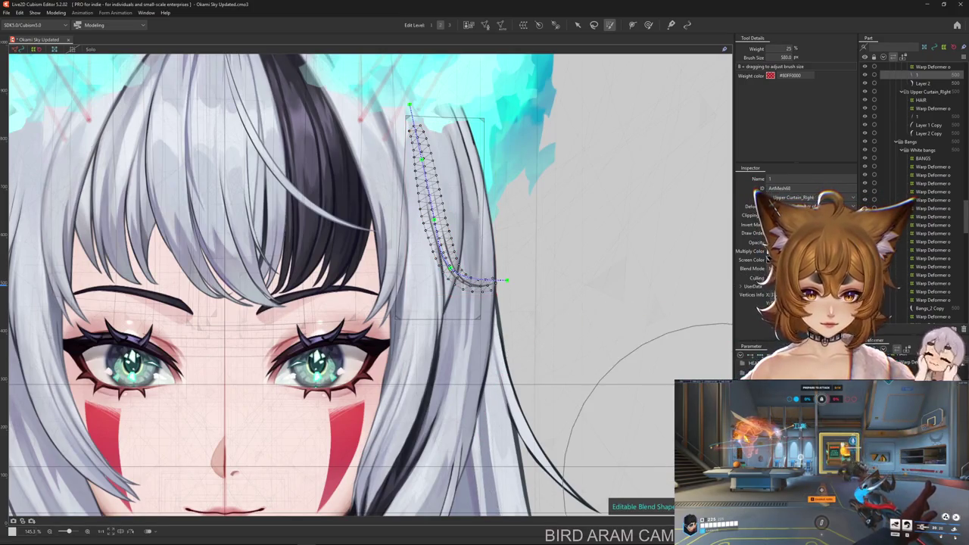
left_click_drag(397, 189, 427, 234)
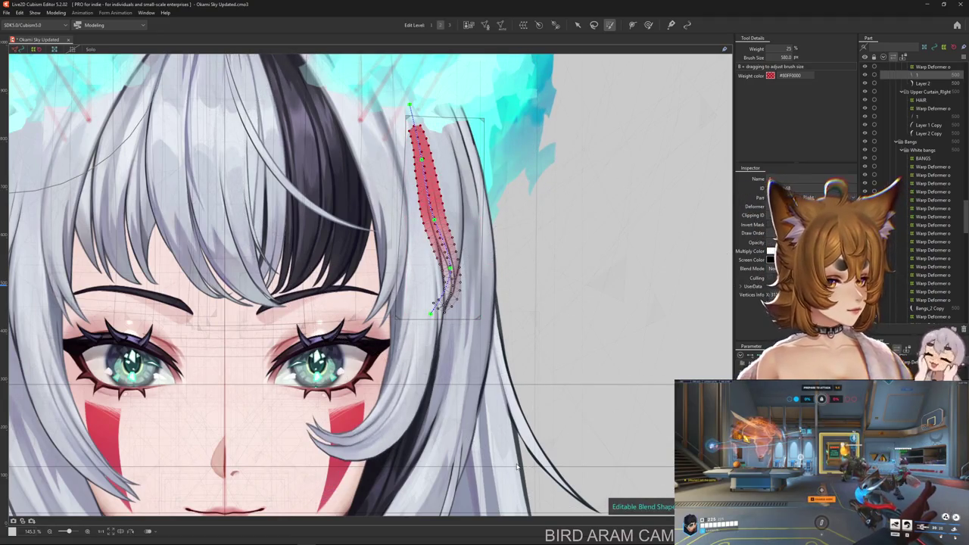
Toggle the selection overlay and undo/redo to compare the curled and straight strand.
key("ctrl+h")
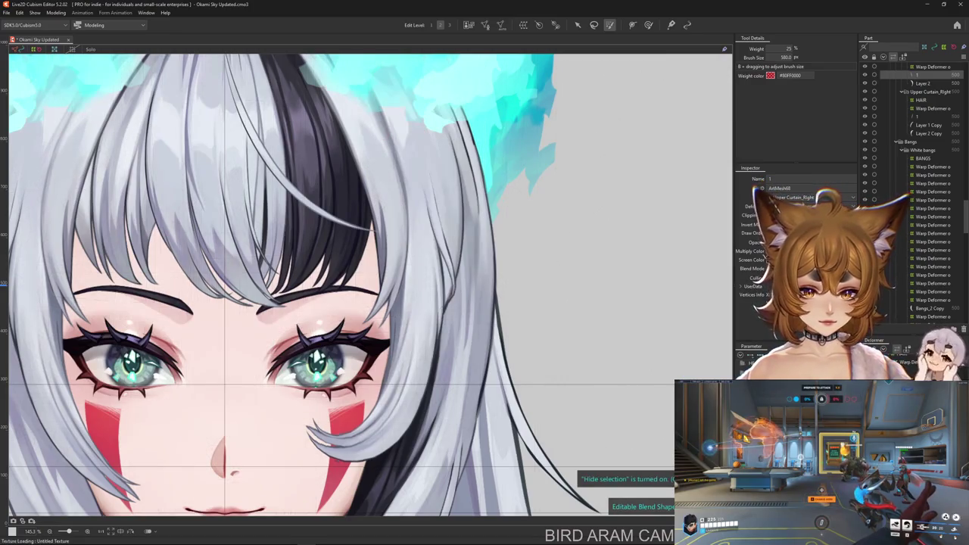
key("ctrl+h")
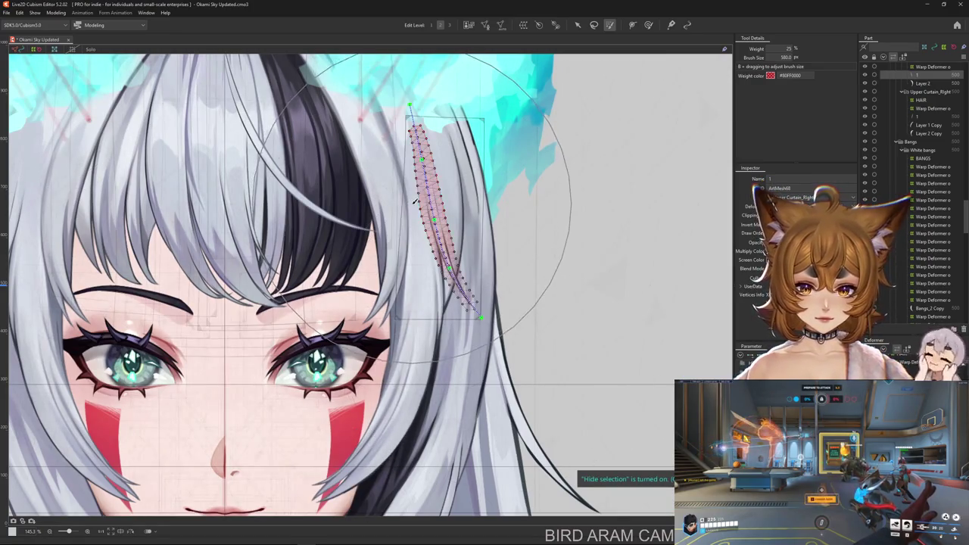
key("ctrl+z")
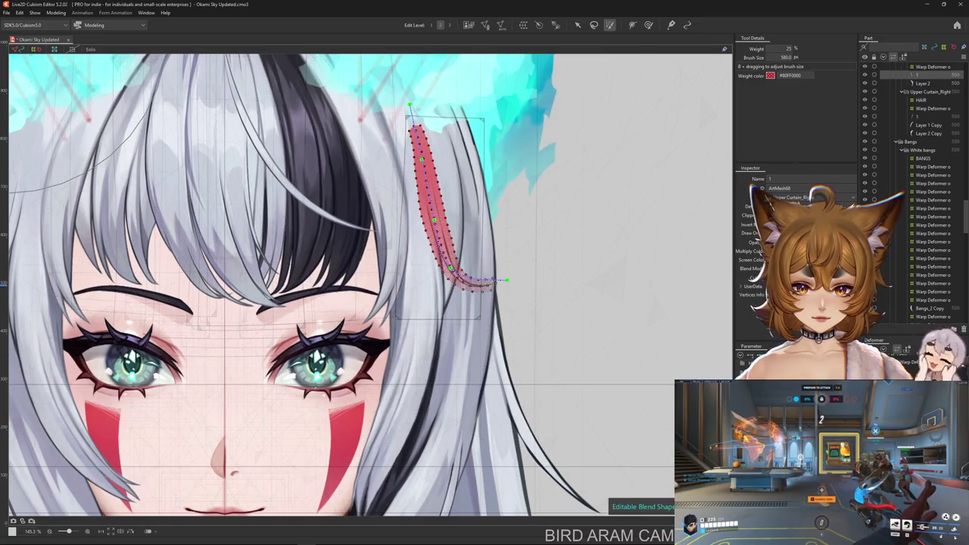
key("ctrl+y")
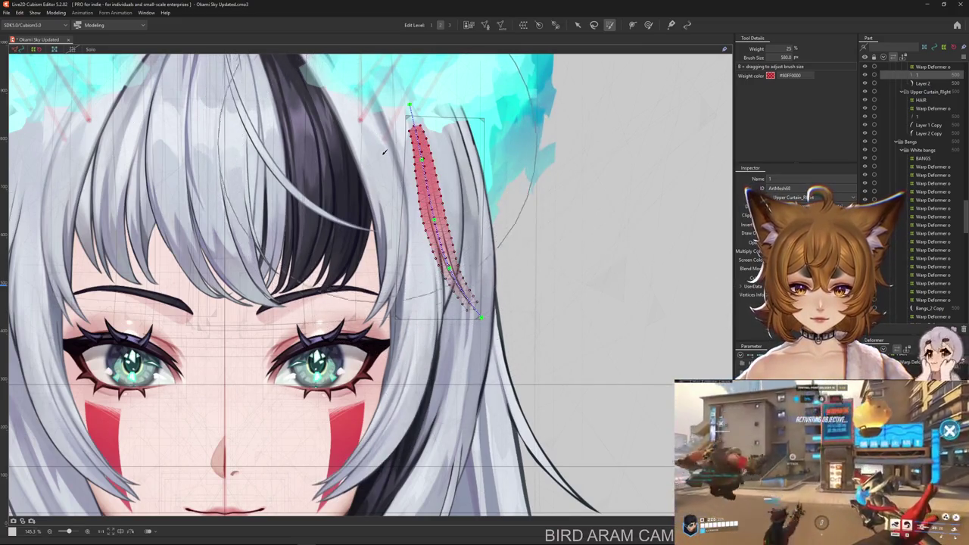
key("ctrl+z")
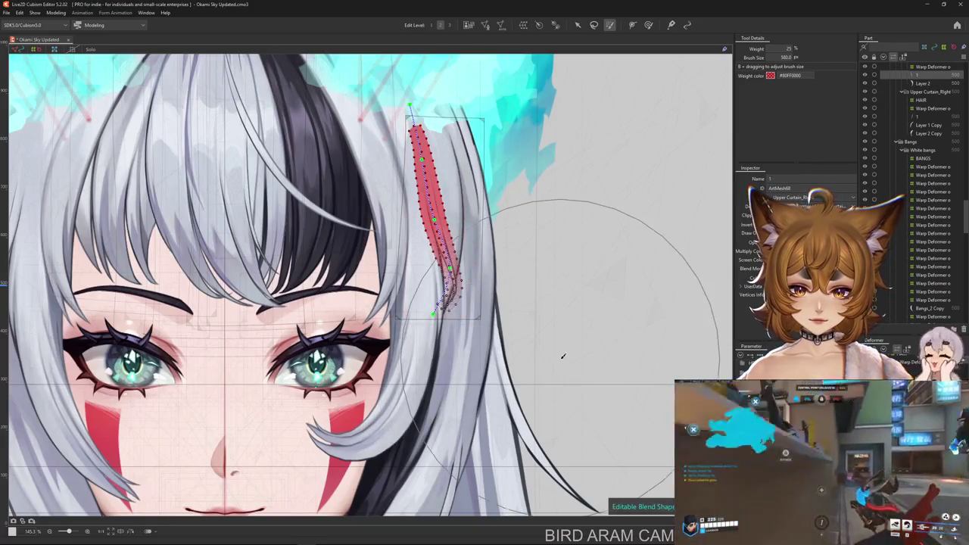
key("ctrl+h")
scroll(560, 362, "down", 2)
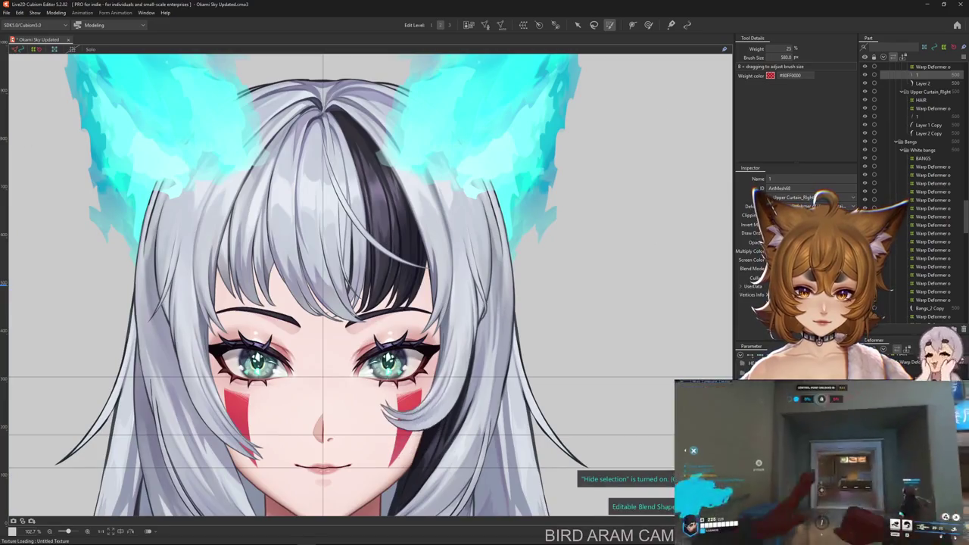
key("ctrl+h")
Nudge the strand tip downward with the deform brush and hide the mesh overlay.
key("b")
scroll(465, 329, "up", 4)
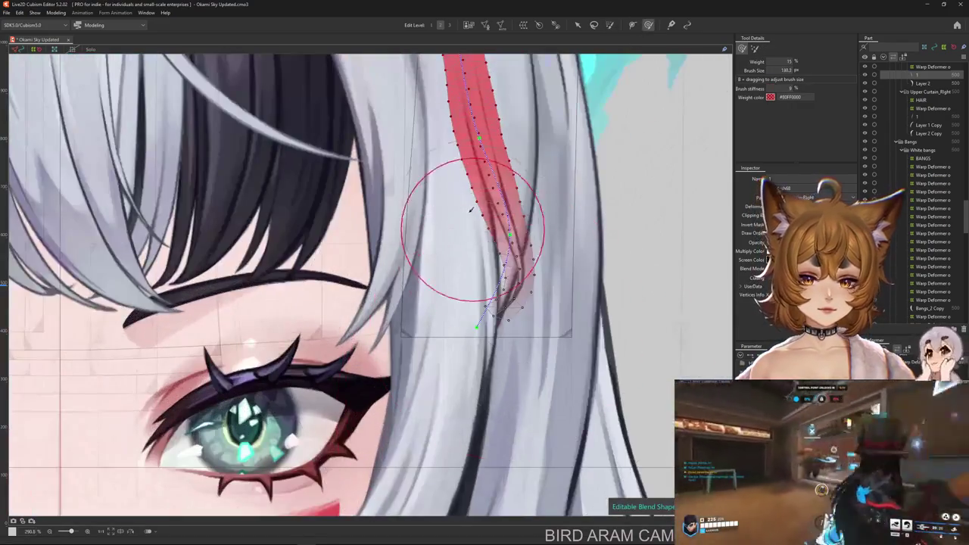
mouse_move(504, 322)
left_mouse_down()
mouse_move(503, 337)
mouse_move(530, 290)
left_mouse_up()
key("ctrl+h")
Zoom out and pan to view the full model.
scroll(513, 278, "down", 5)
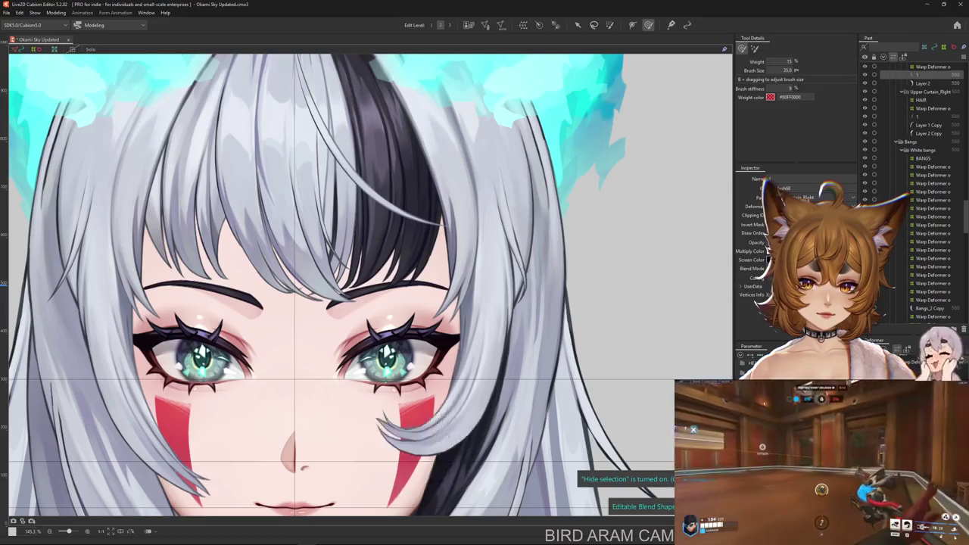
scroll(625, 420, "down", 4)
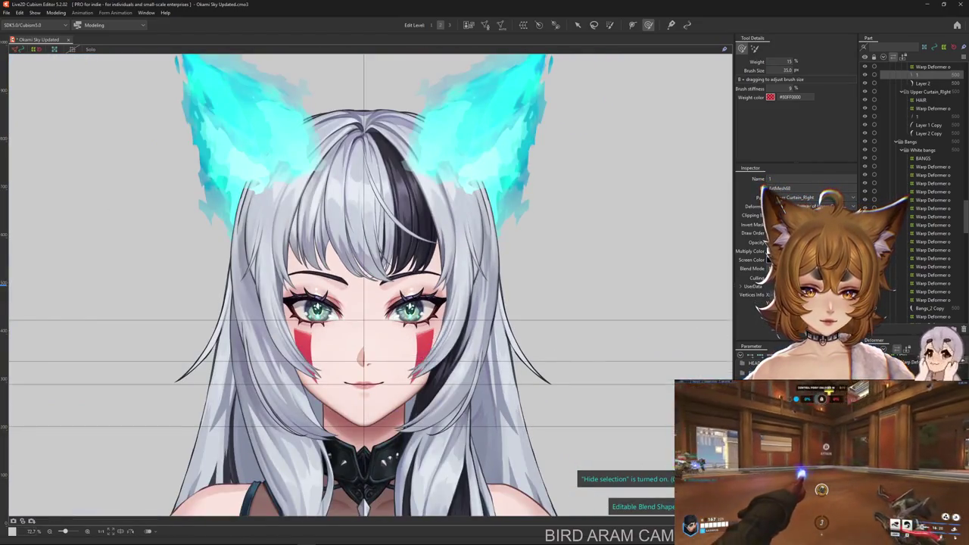
left_click_drag(549, 424, 458, 337)
left_click_drag(524, 367, 517, 391)
scroll(517, 391, "down", 2)
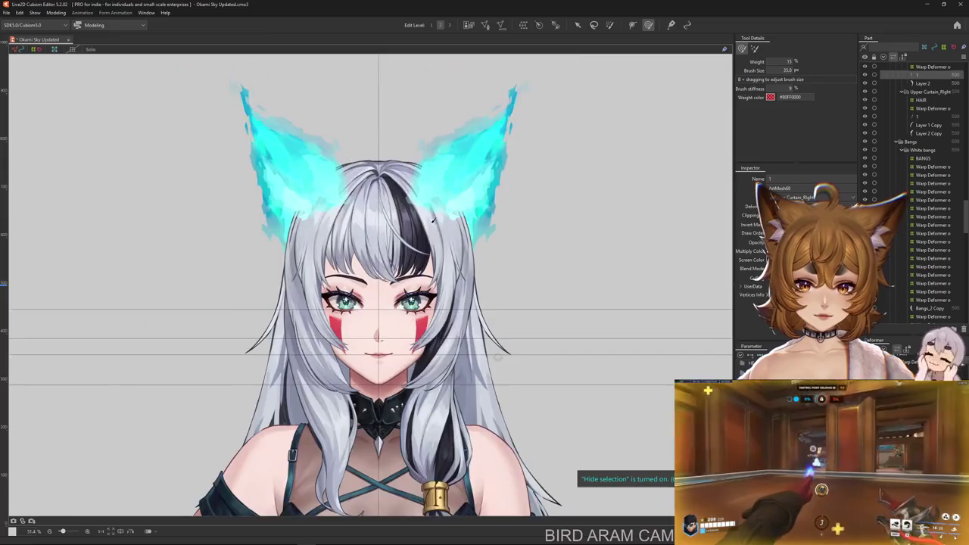
Select the Layer 1 hair strand and shift it slightly to the right.
scroll(469, 356, "up", 5)
right_click(452, 354)
left_click(488, 326)
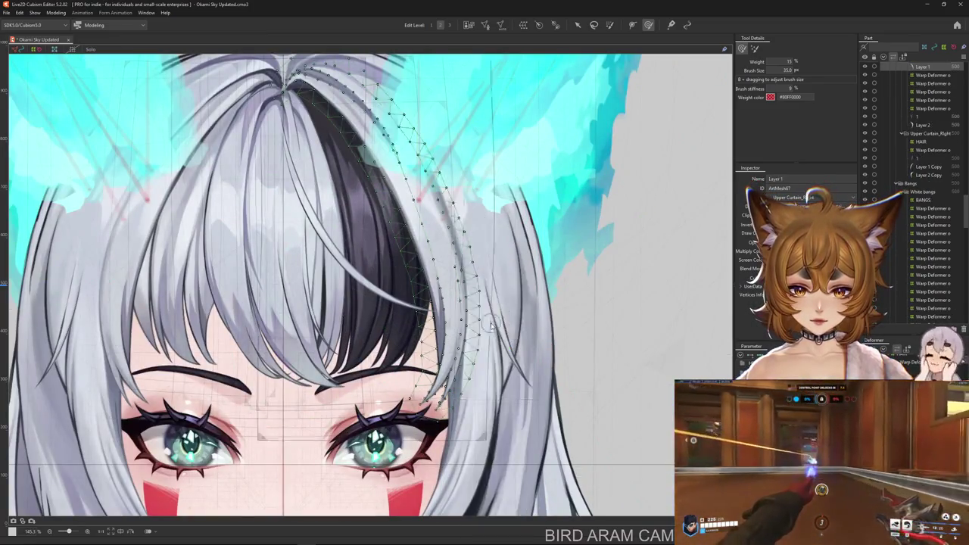
left_click(452, 339)
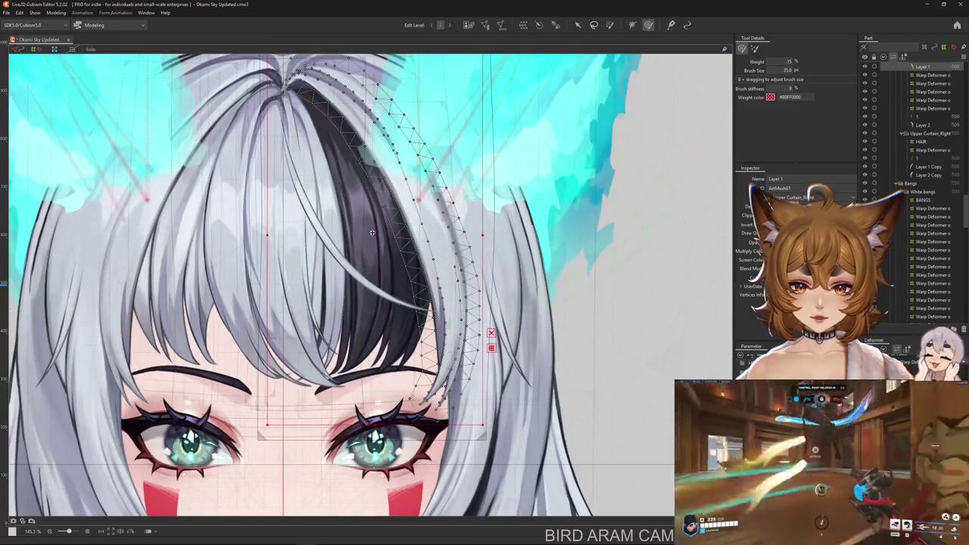
left_click_drag(372, 232, 398, 233)
Create a new warp deformer, Warp234, over the bangs as parent of the Layer 1 strand.
scroll(364, 287, "down", 2)
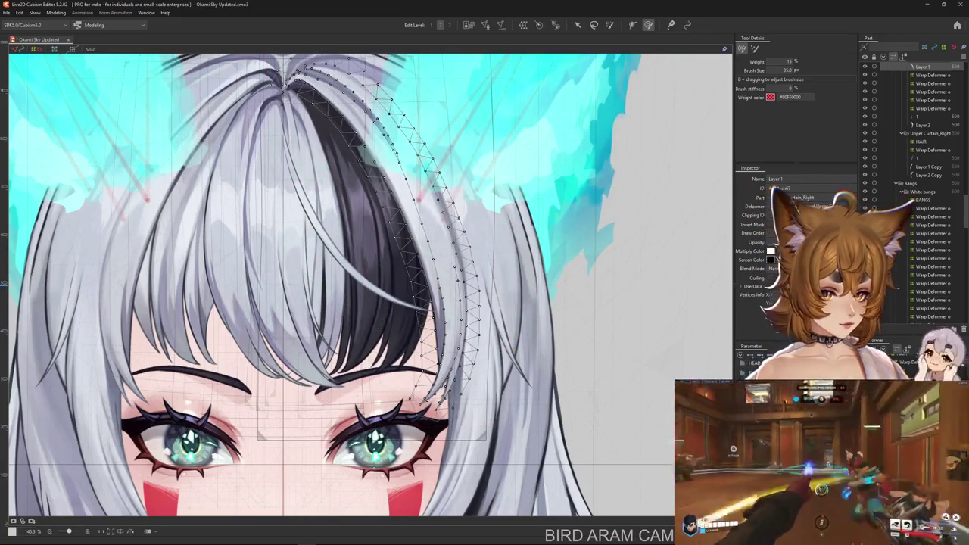
left_click(622, 422)
scroll(622, 422, "up", 2)
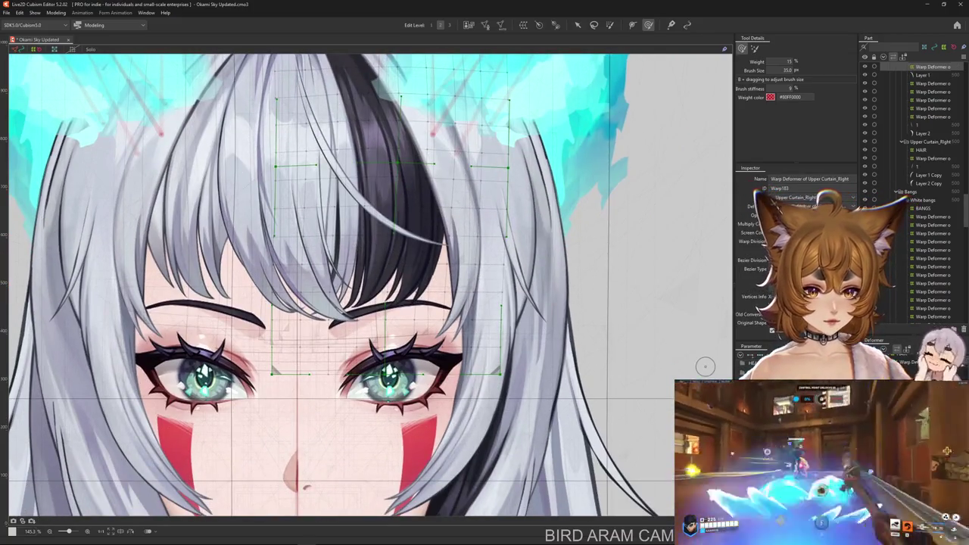
left_click(454, 227)
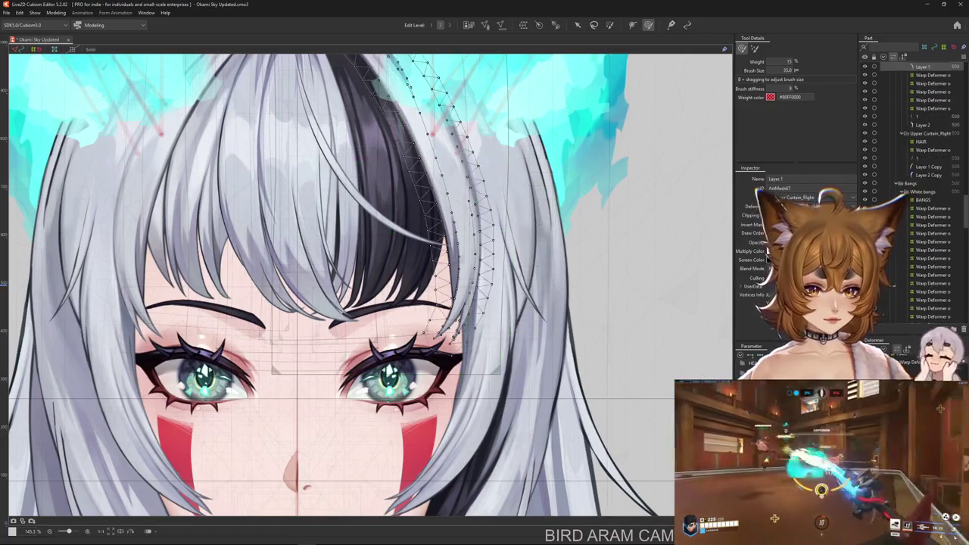
scroll(536, 339, "down", 2)
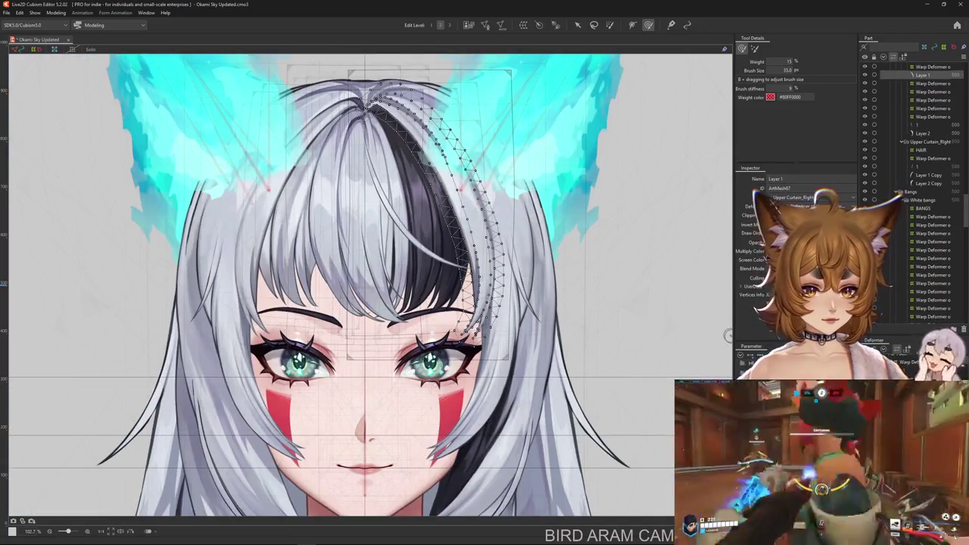
left_click(523, 25)
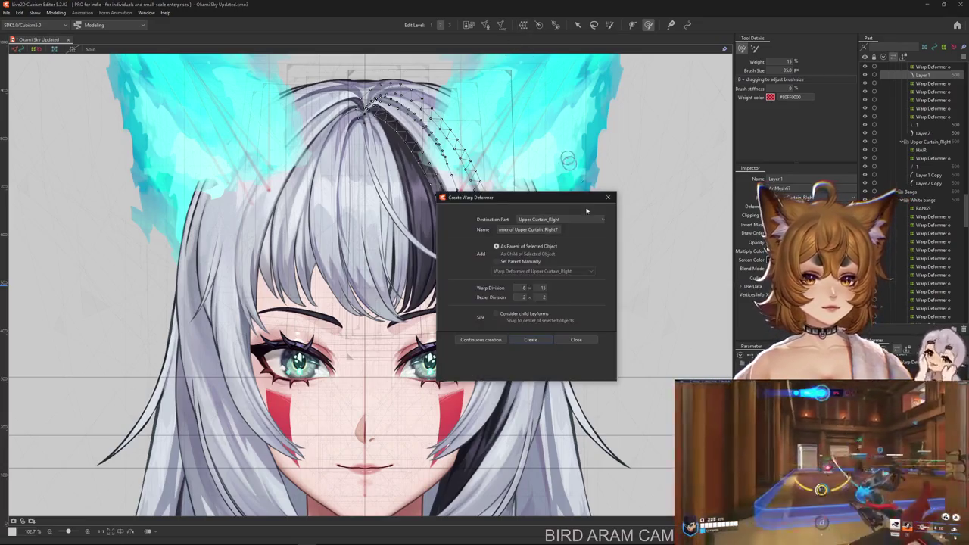
left_click(531, 340)
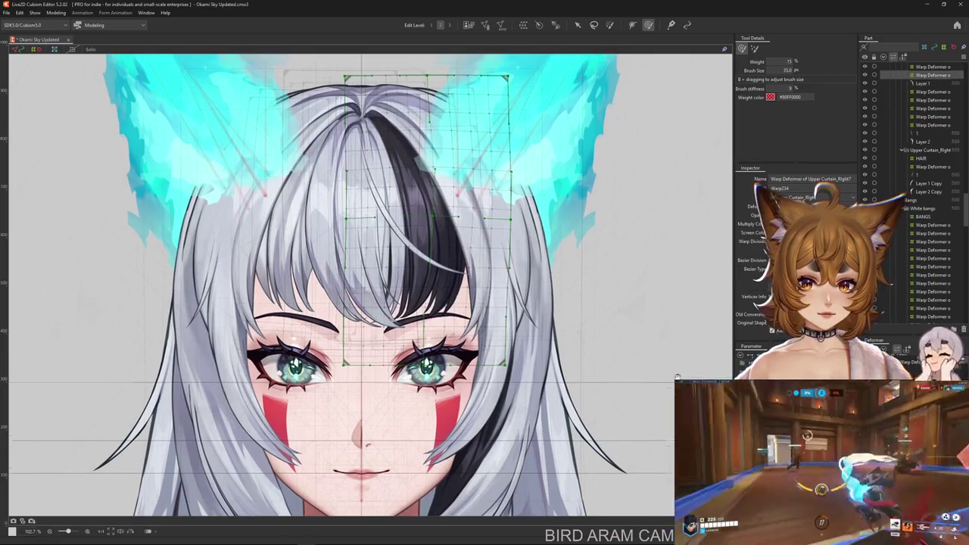
left_click_drag(727, 328, 711, 353)
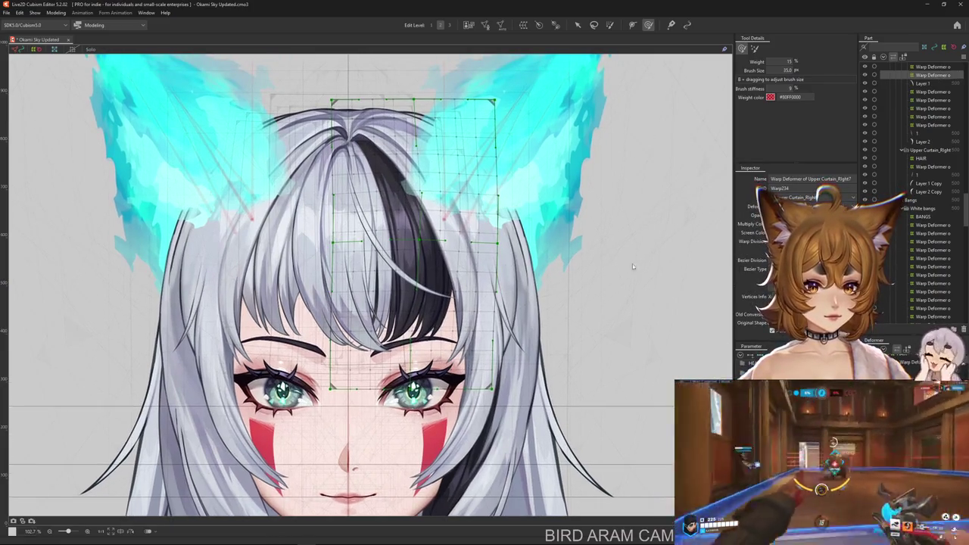
left_click(922, 84)
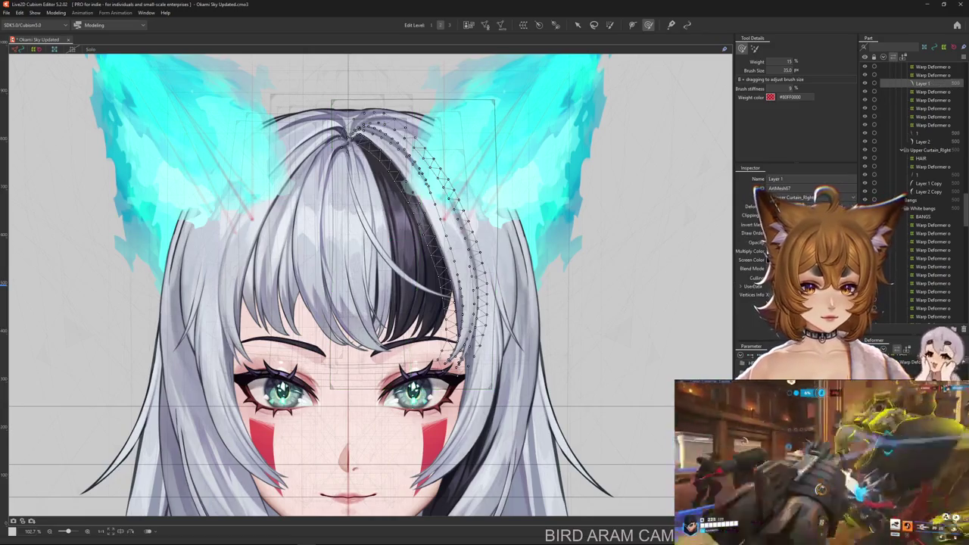
left_click(933, 75)
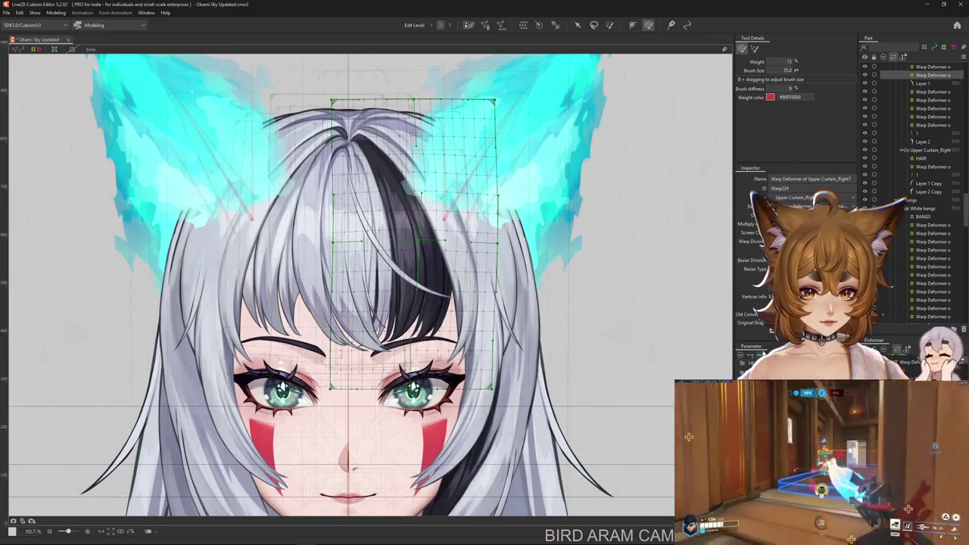
Bend Warp234 along a temporary path across the top of the bangs and down past the face.
key("v")
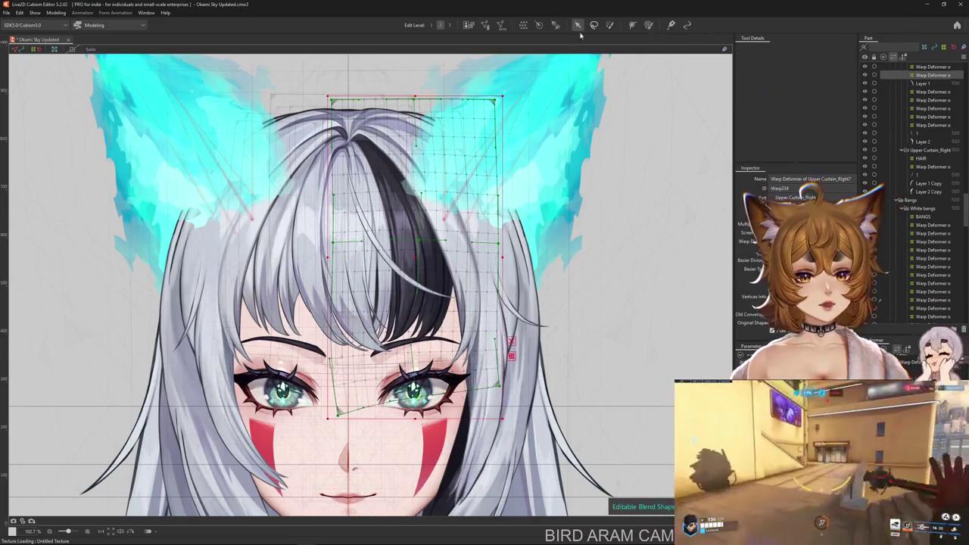
key("q")
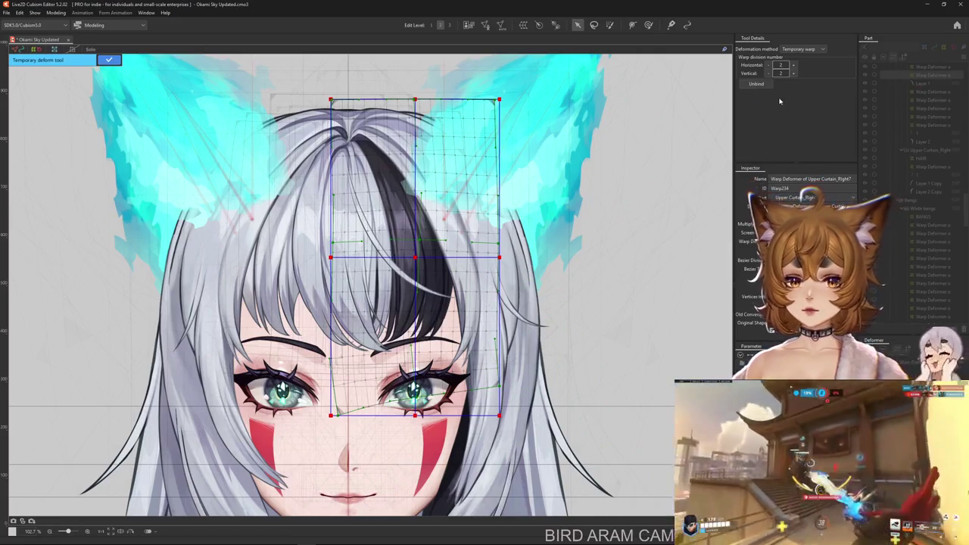
left_click(803, 49)
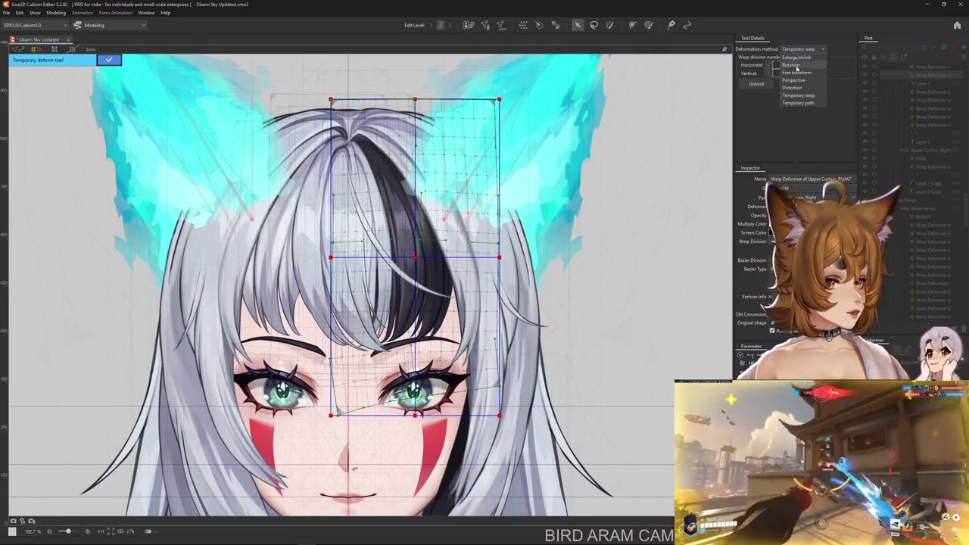
left_click(798, 102)
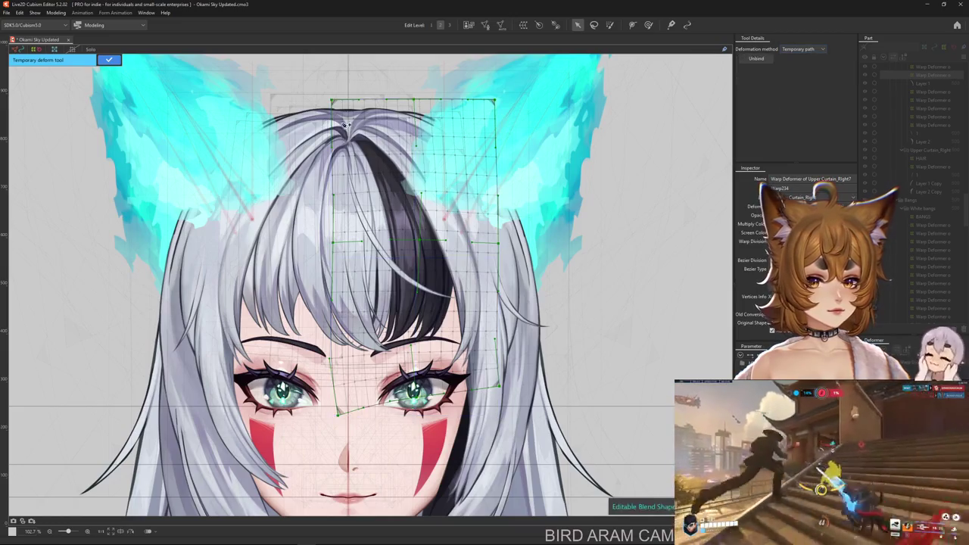
left_click(313, 81)
left_click(373, 116)
left_click(424, 172)
left_click(453, 233)
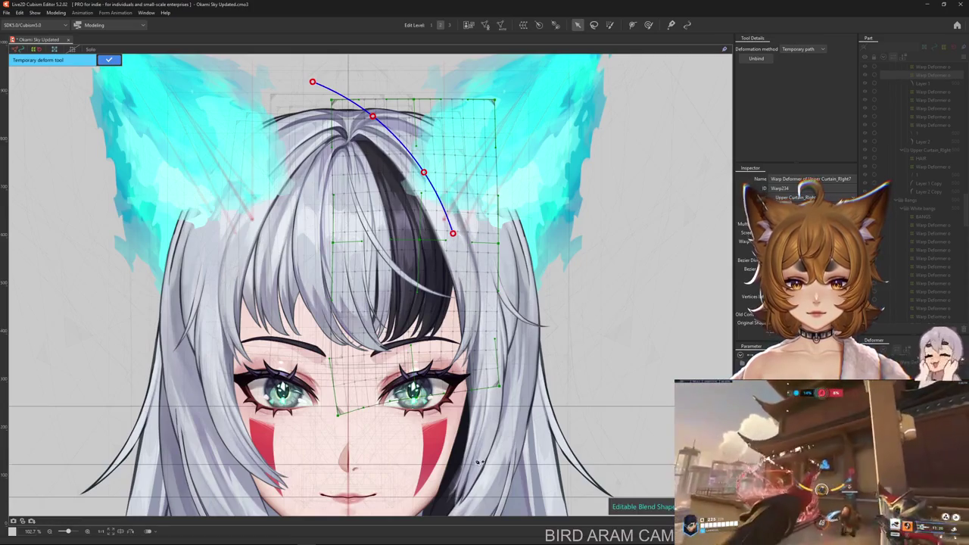
left_click(497, 464)
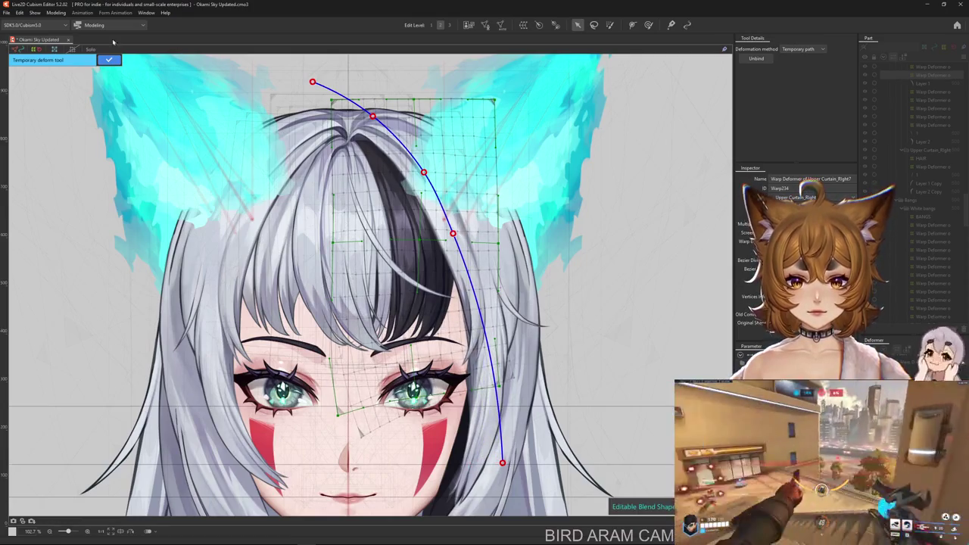
key("Return")
key("ctrl+h")
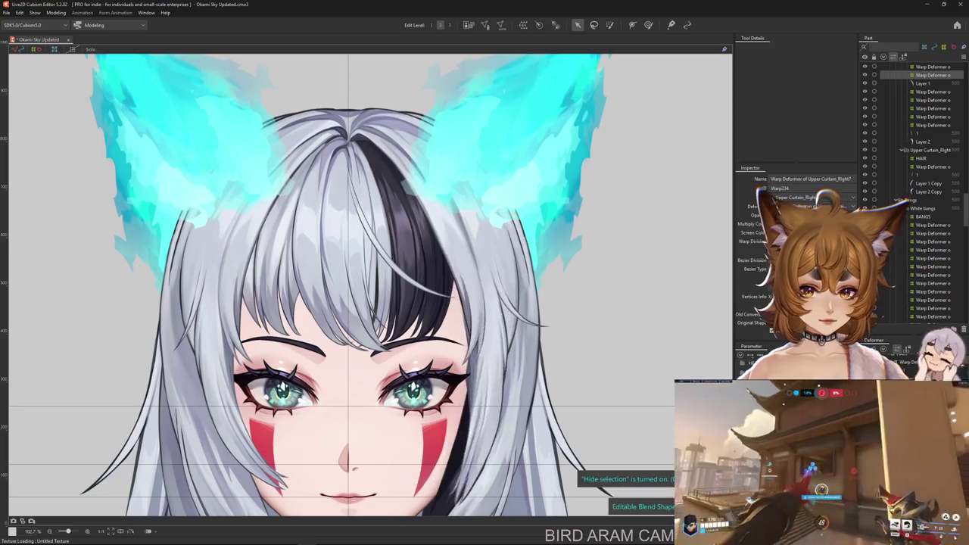
Apply a second path deformation toward the cheek, pulling its end point left to curl the strand.
key("t")
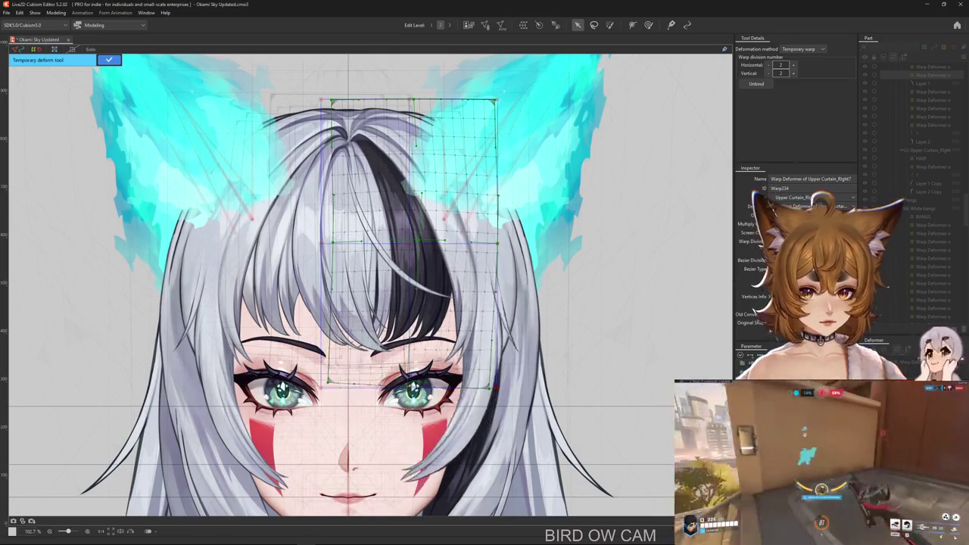
left_click(802, 48)
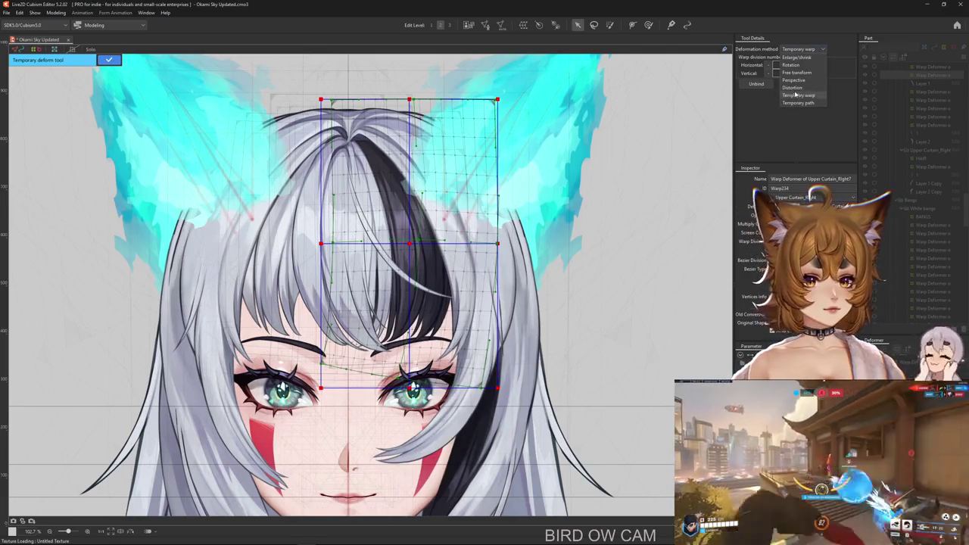
left_click(802, 95)
left_click(371, 123)
left_click(421, 189)
left_click(456, 259)
left_click(427, 430)
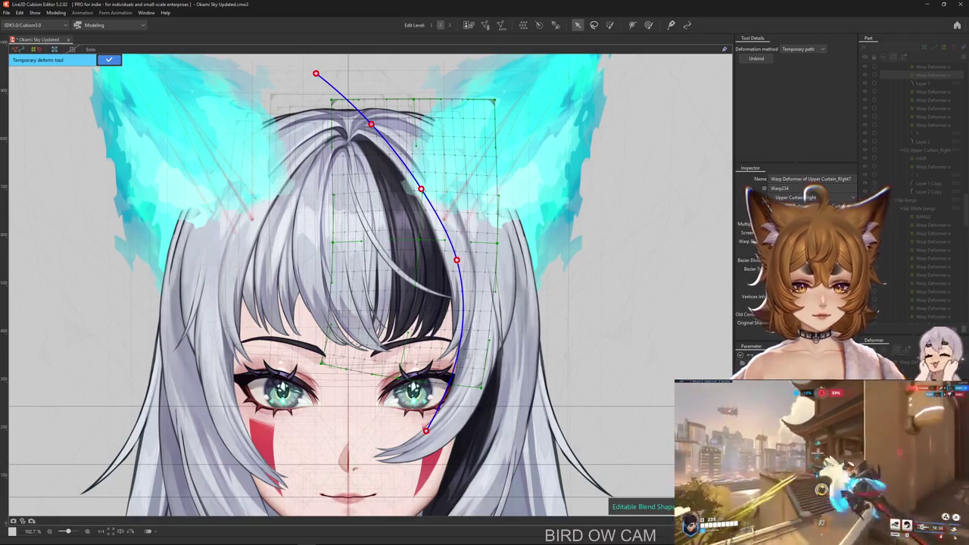
left_click_drag(426, 430, 403, 428)
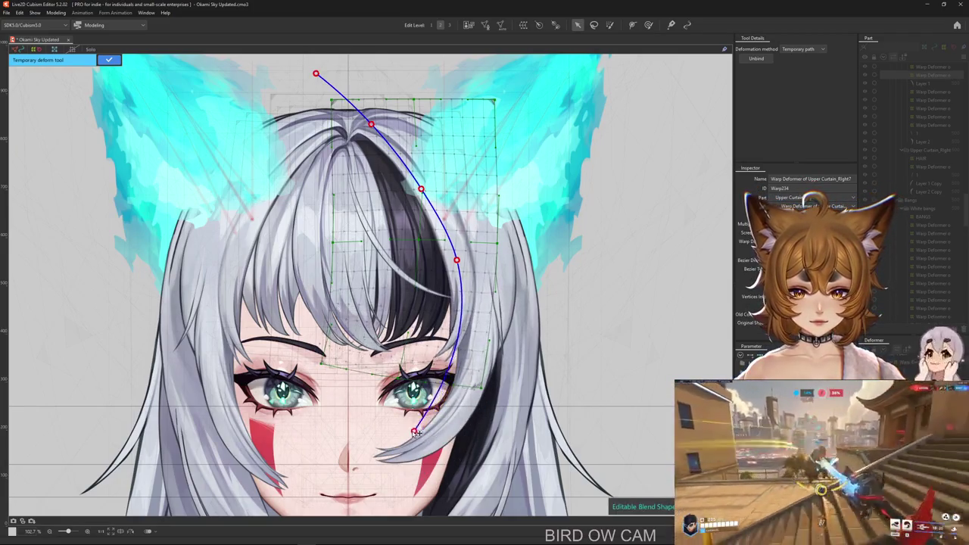
left_click(108, 60)
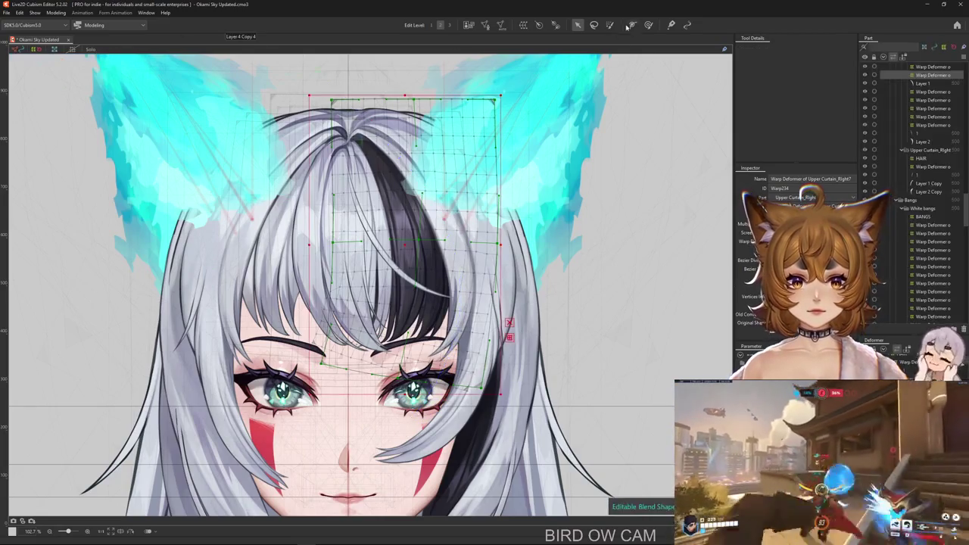
left_click(648, 24)
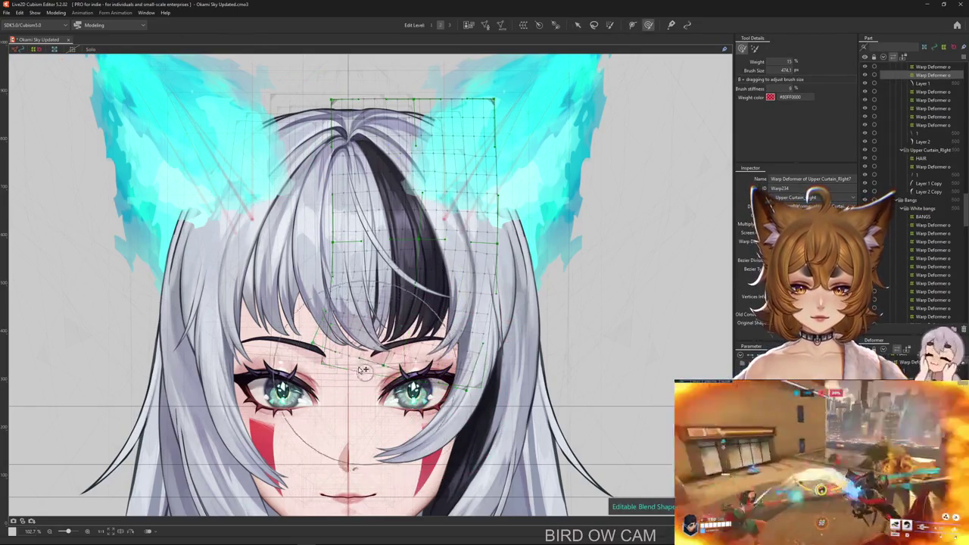
Shrink the weight brush to a smaller size.
key("ctrl+h")
left_click_drag(393, 363, 456, 310)
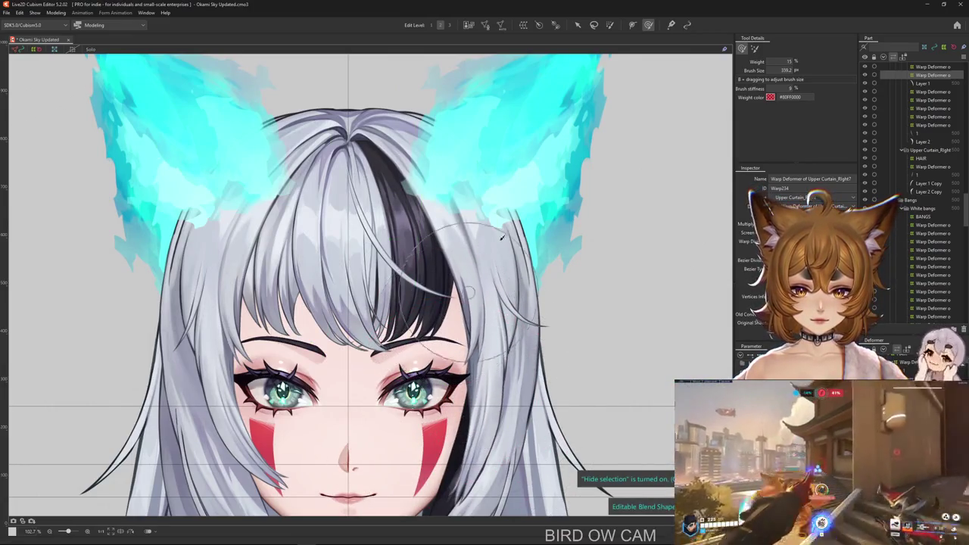
key("ctrl+h")
mouse_move(467, 214)
left_mouse_down()
mouse_move(430, 246)
mouse_move(575, 364)
left_mouse_up()
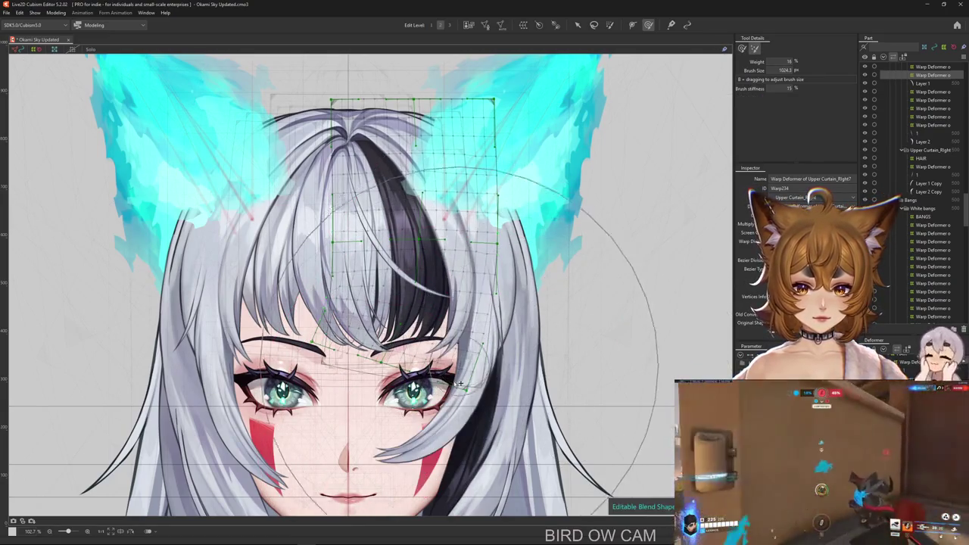
Paint weight over the upper part of Warp234, then undo and redo the stroke.
left_click(610, 25)
left_click_drag(417, 181, 380, 96)
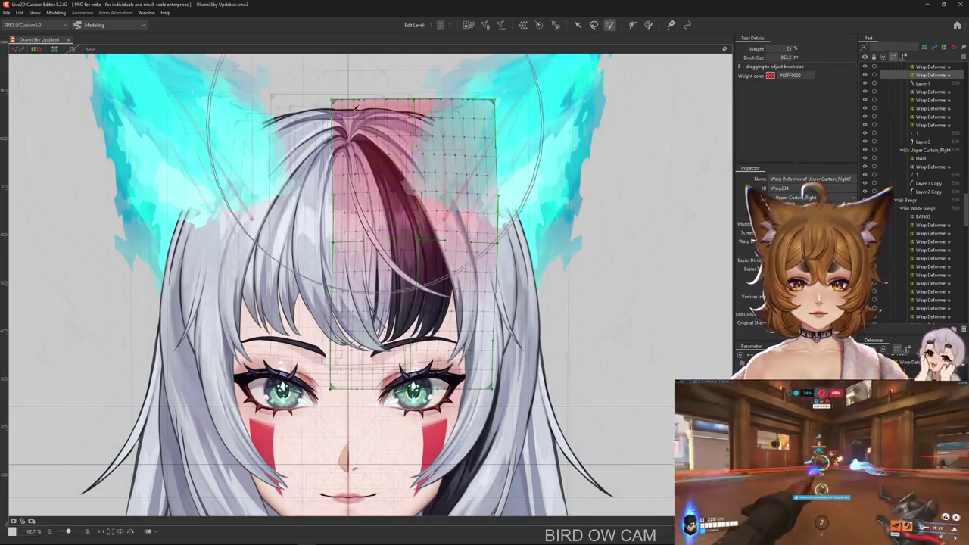
left_click_drag(492, 341, 509, 439)
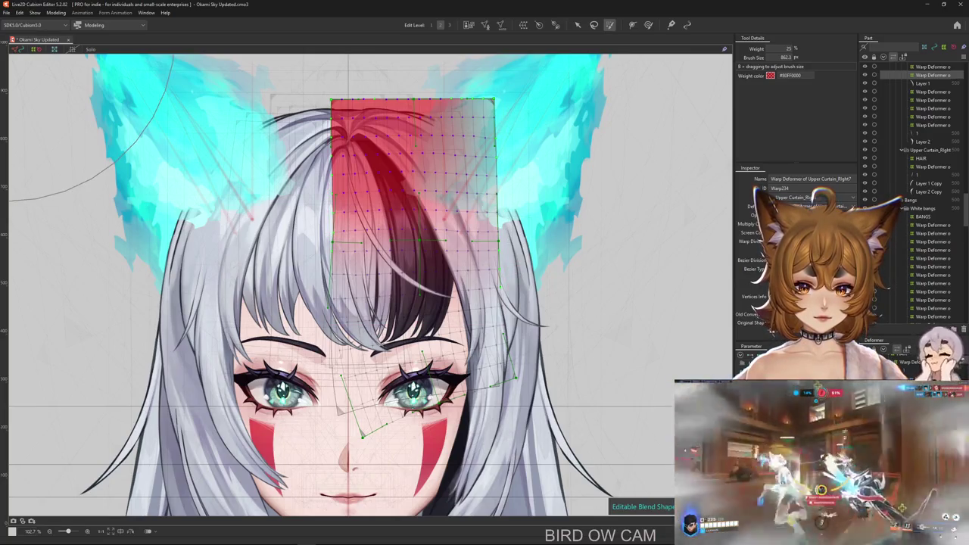
key("ctrl+z")
key("ctrl+z")
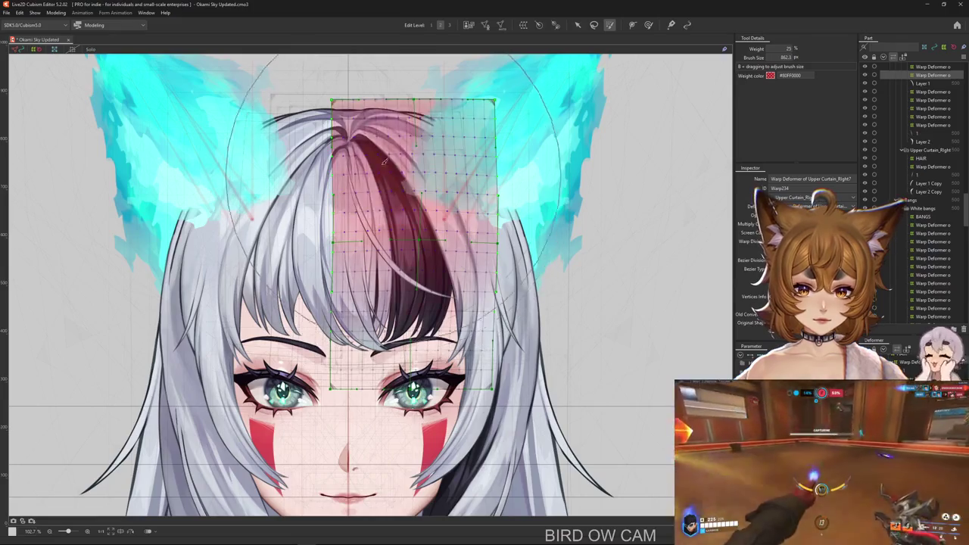
key("ctrl+y")
key("ctrl+y")
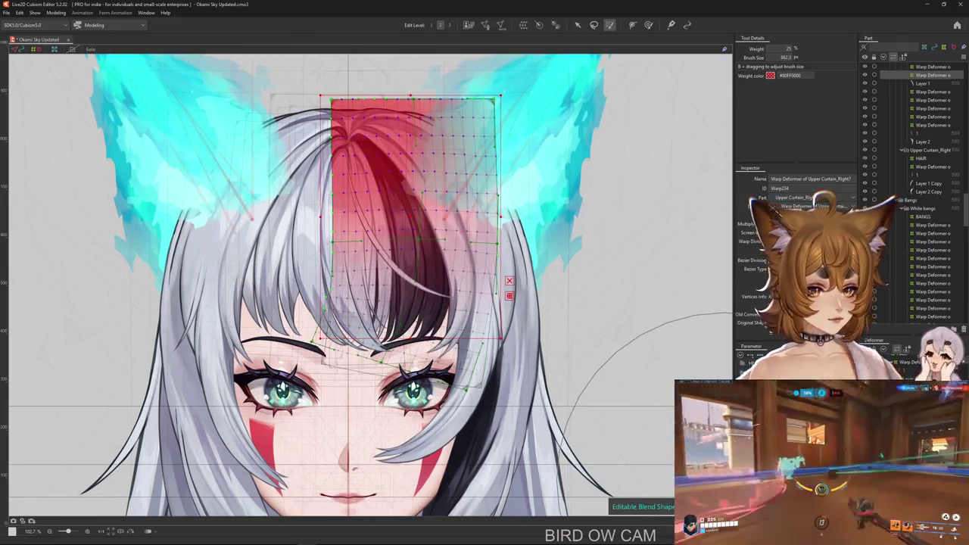